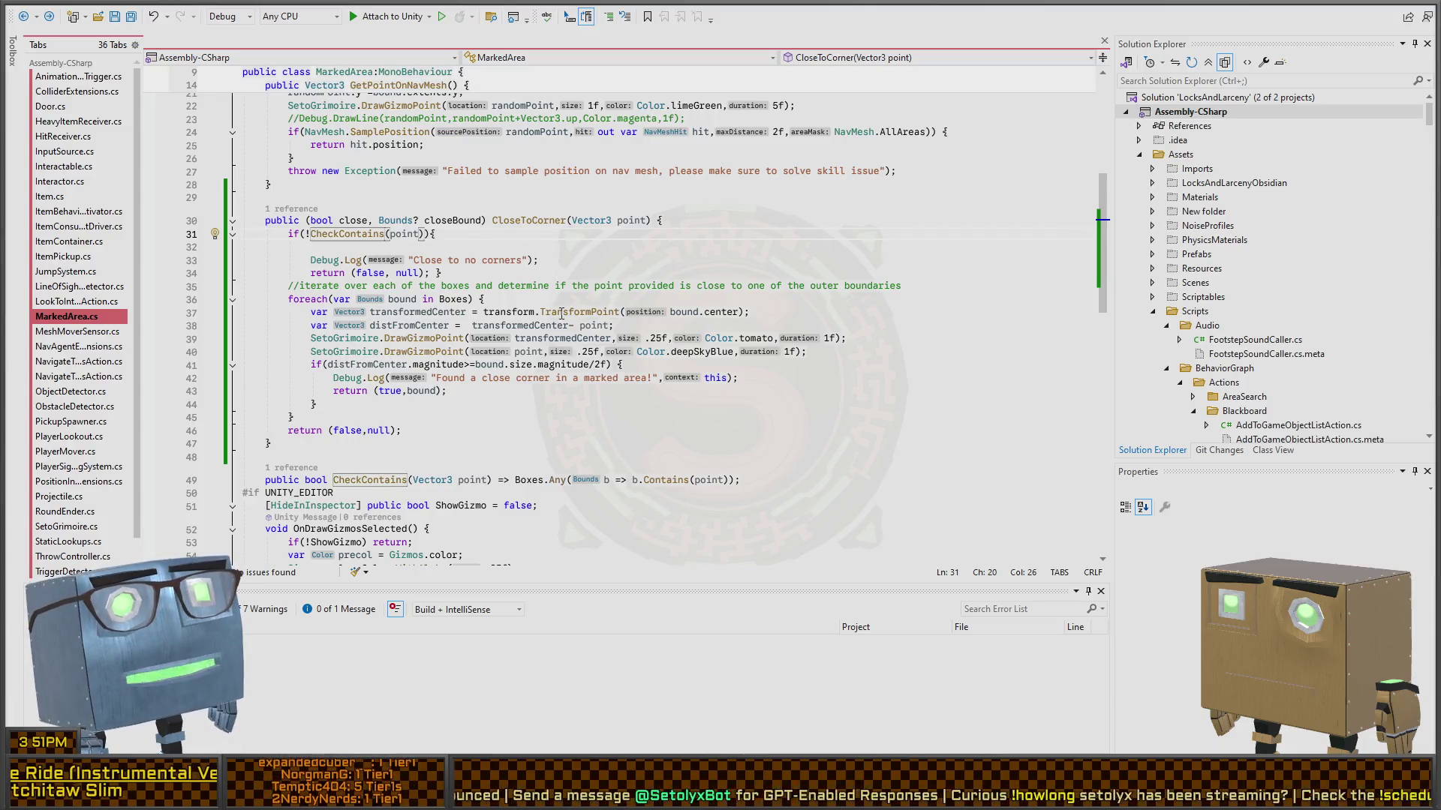
# - Go to the box loop on line 36 of MarkedArea.cs and bring up the Unity Bounds reference page
pyautogui.press('Down')
pyautogui.press('Down')
pyautogui.press('Down')
pyautogui.press('End')
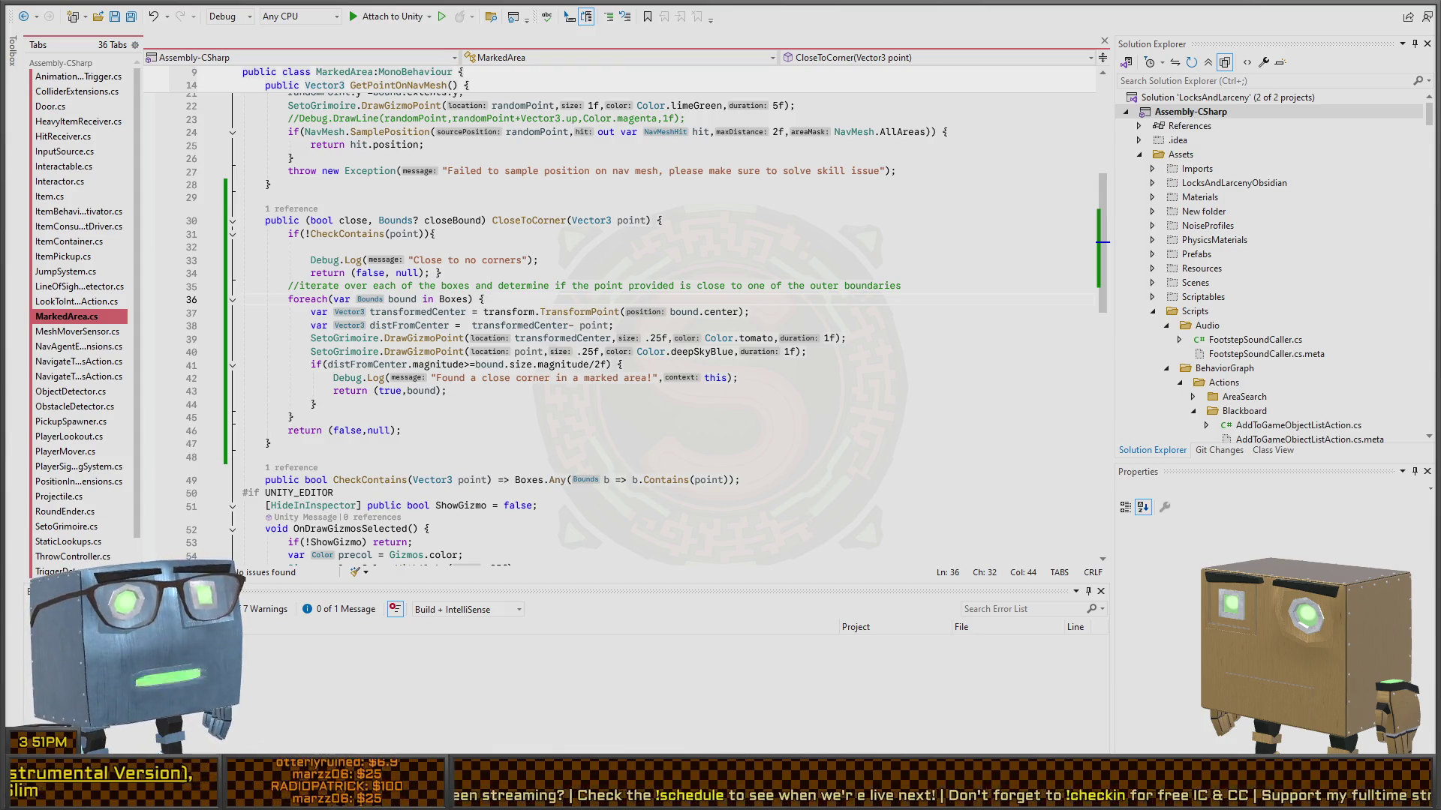
pyautogui.hotkey('ctrl', 'alt', 'm')
pyautogui.hotkey('ctrl', 'h')
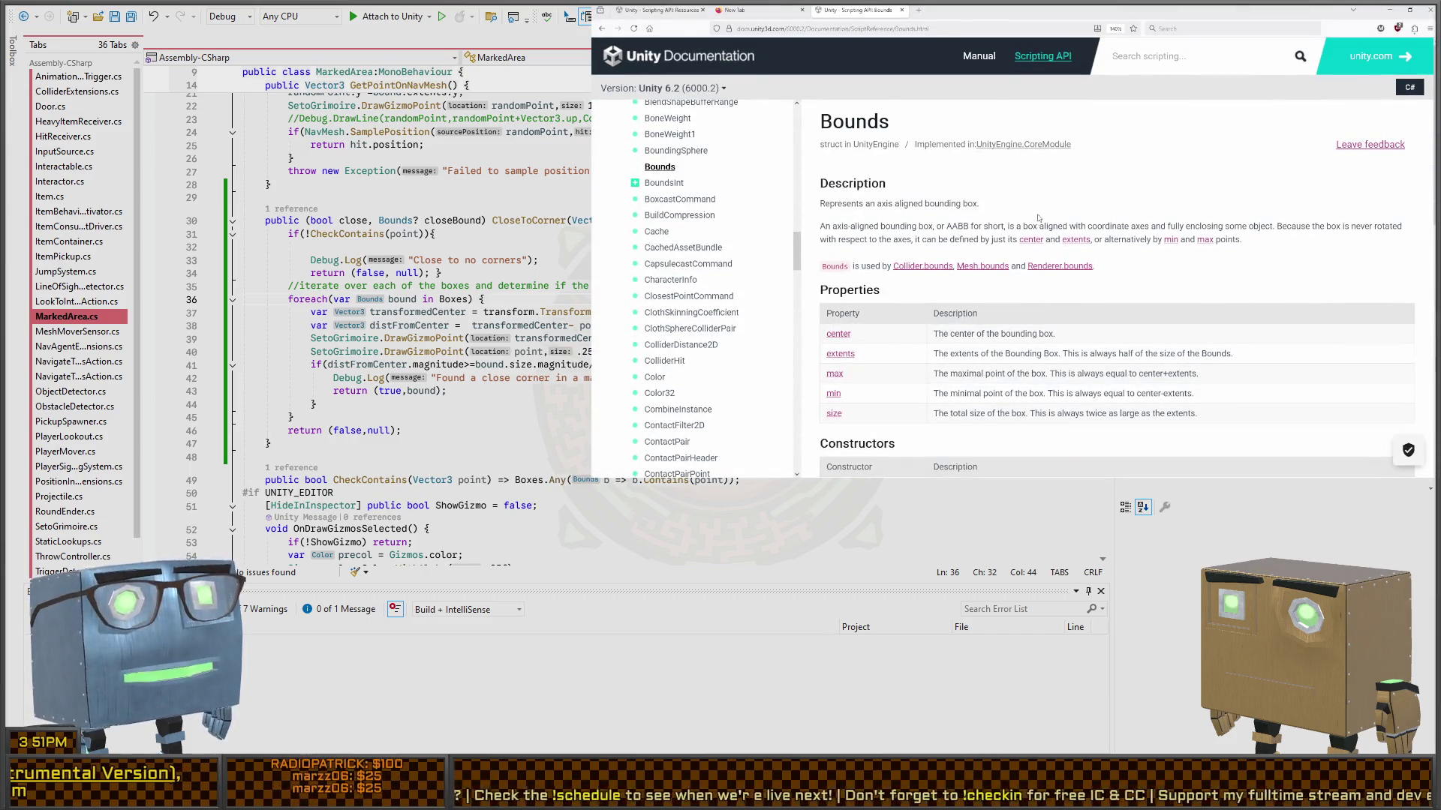
# - Find Public Methods on the Bounds page and open Bounds.Contains
pyautogui.scroll(-2, 1038, 218)
pyautogui.scroll(1, 1039, 217)
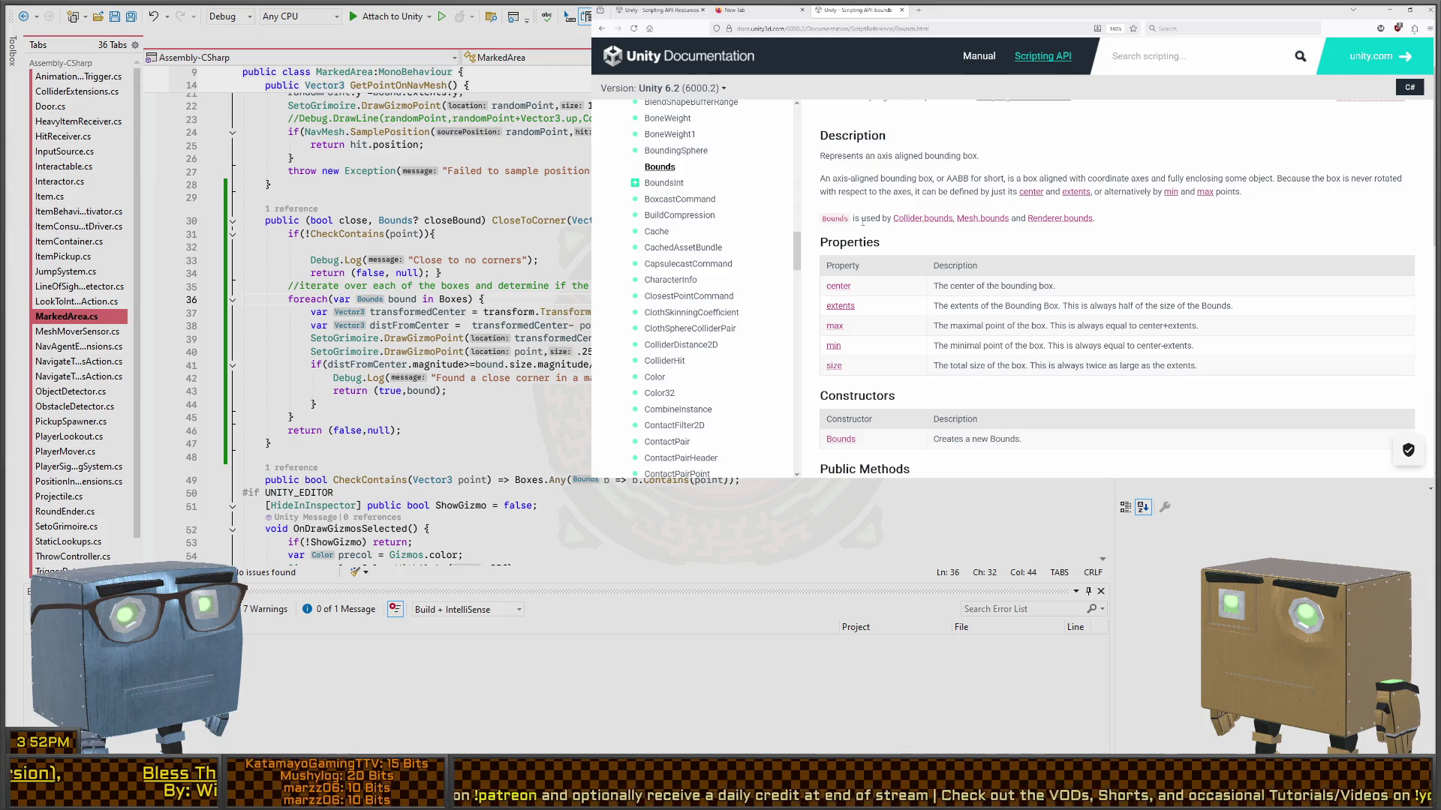
pyautogui.scroll(-5, 862, 222)
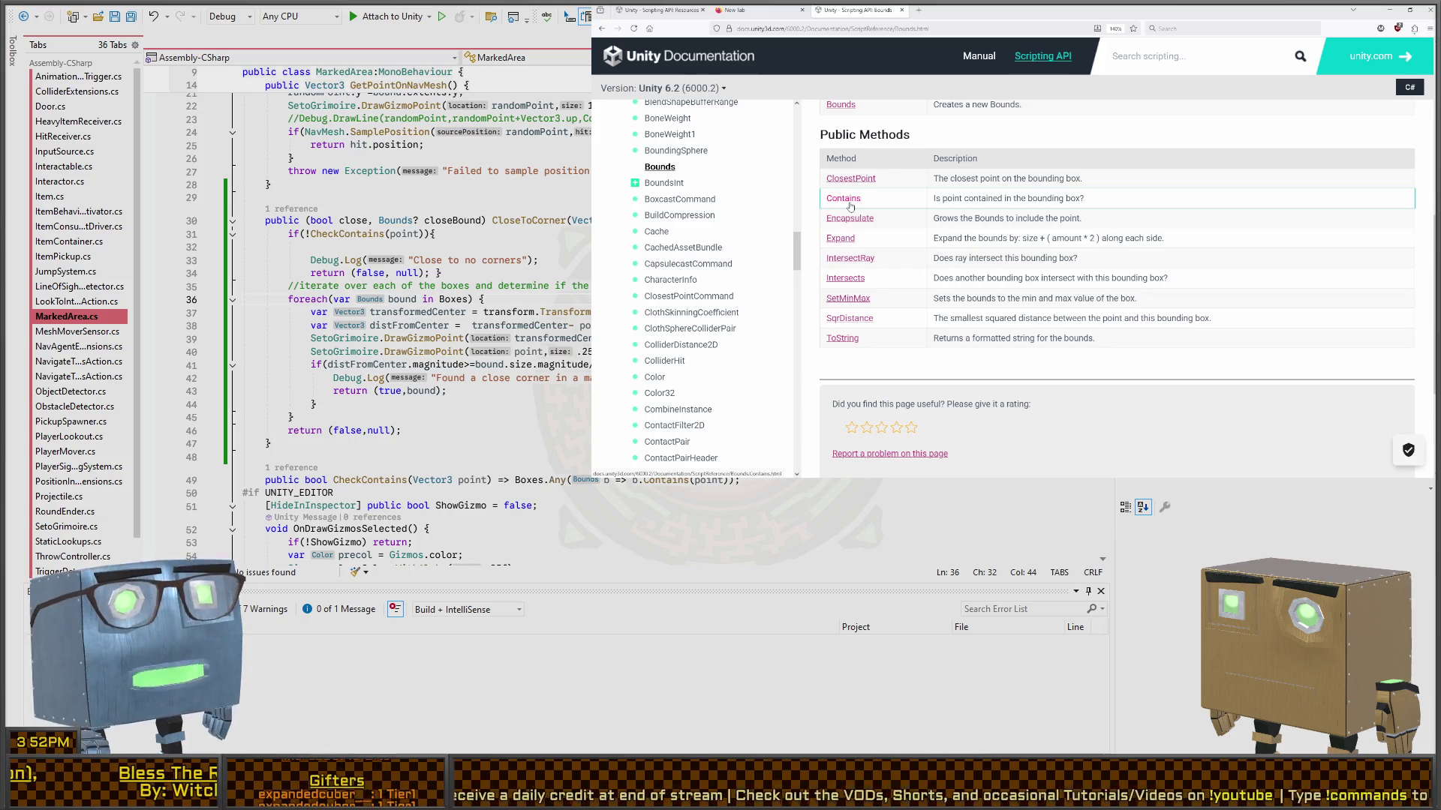
pyautogui.click(843, 199)
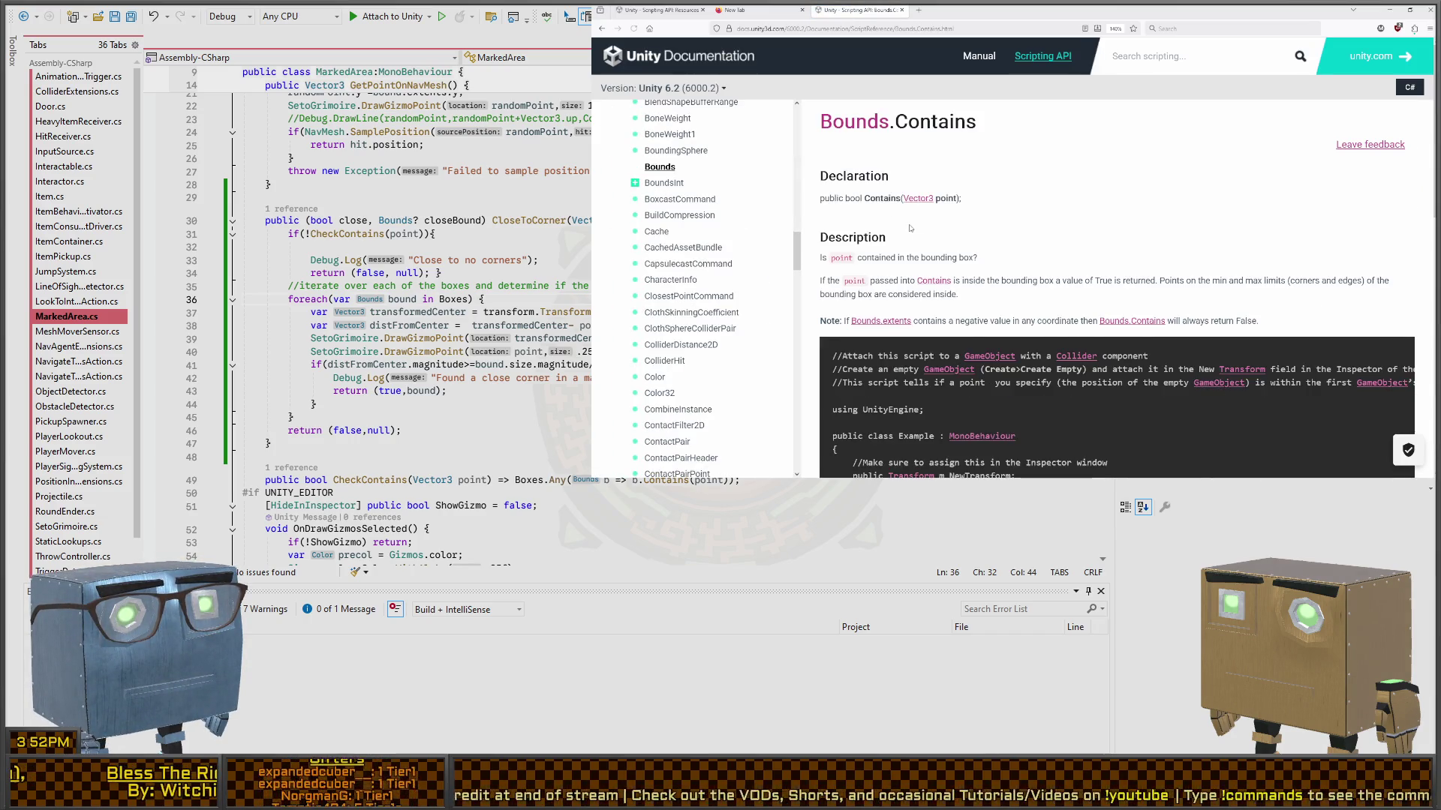
# - Read through the Contains example script, then return to Unity and stop the running game
pyautogui.scroll(-1, 838, 219)
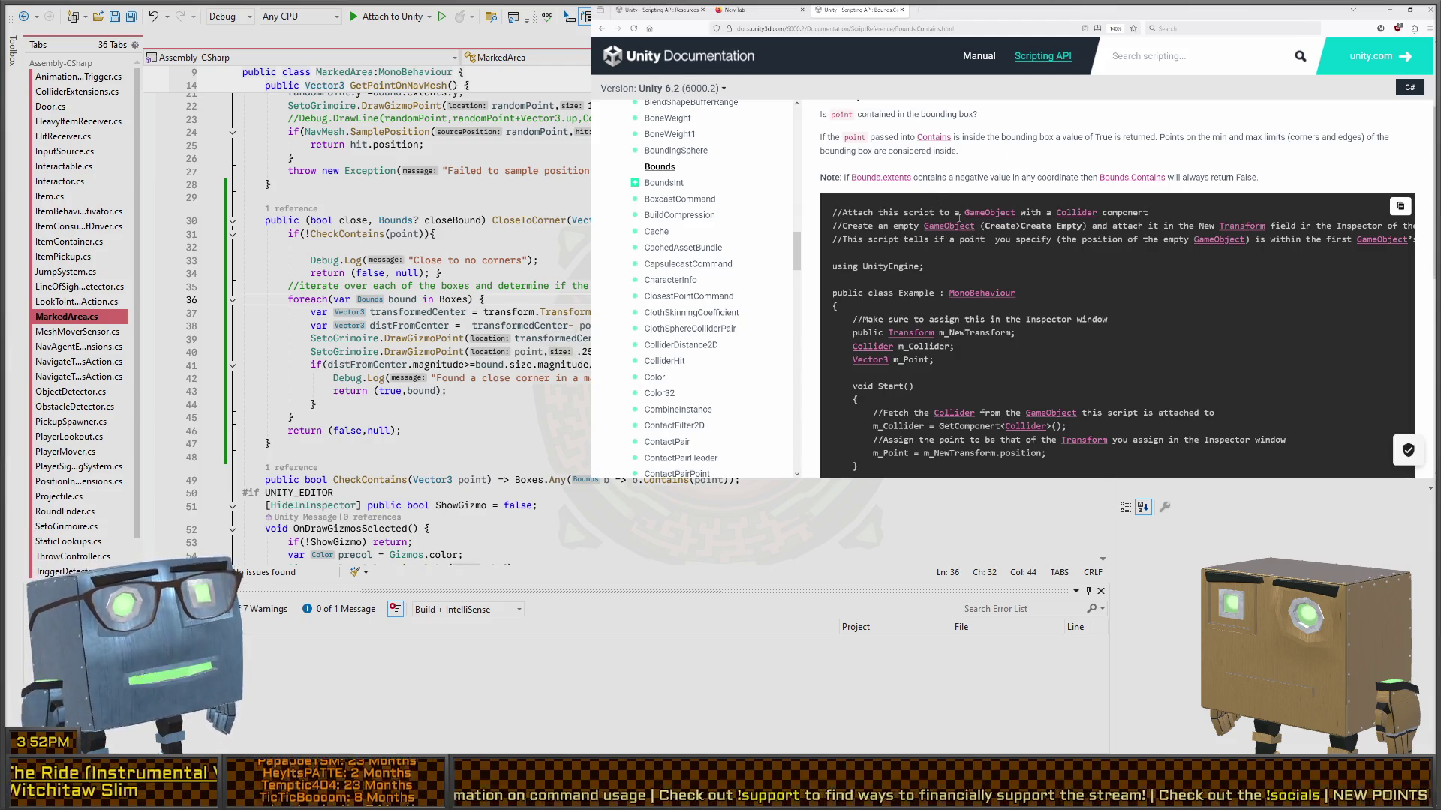
pyautogui.scroll(-3, 959, 218)
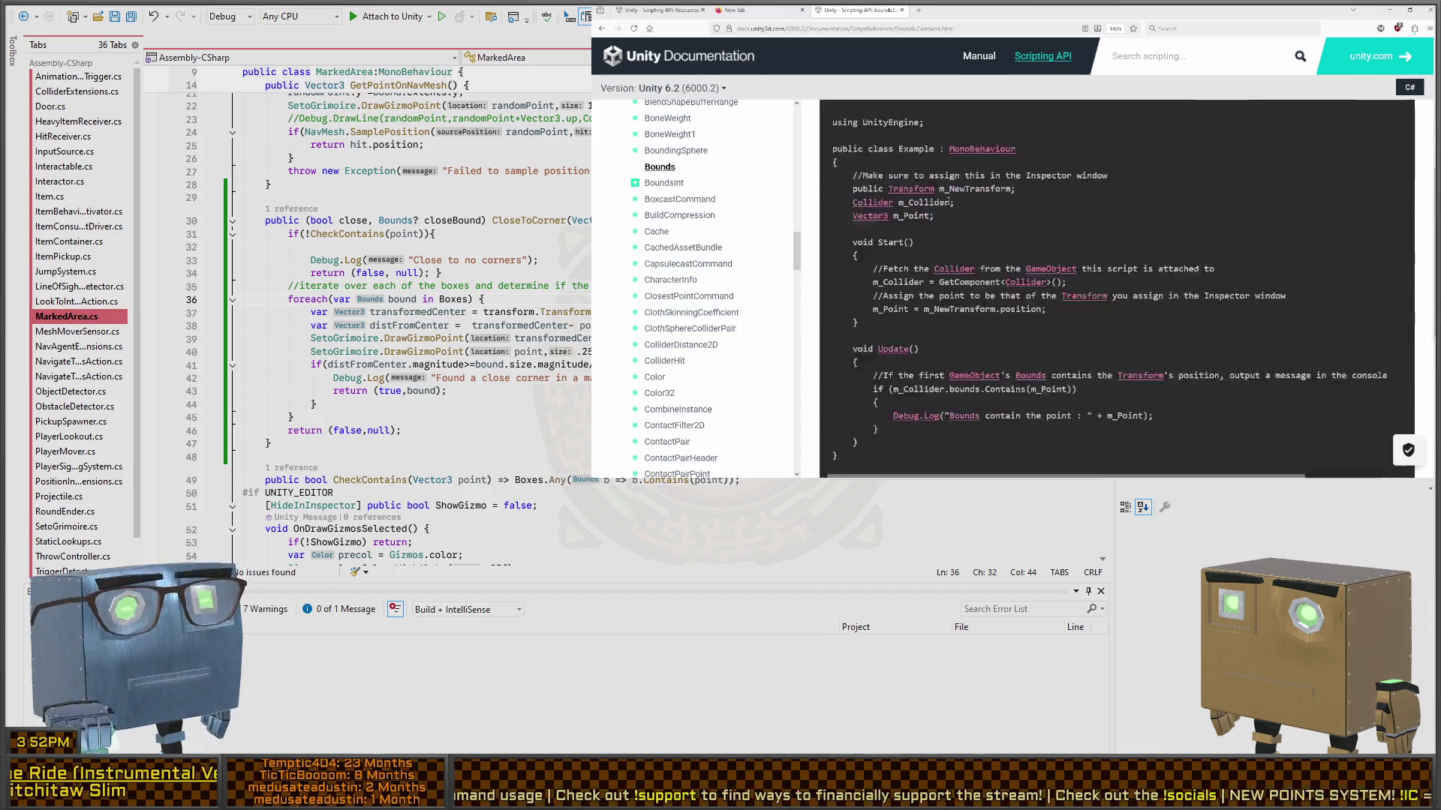
pyautogui.scroll(1, 1010, 232)
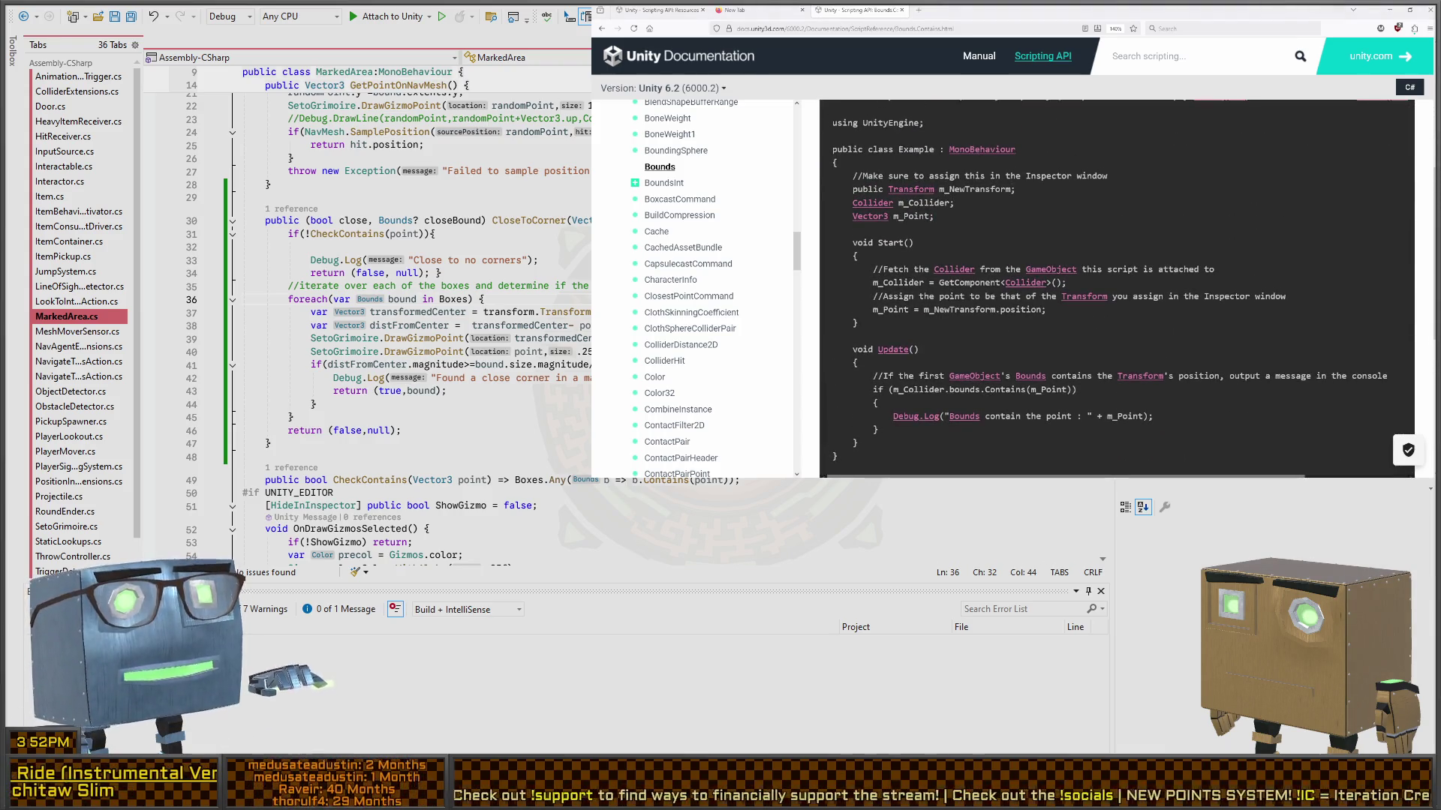
pyautogui.hotkey('alt', 'Tab')
pyautogui.hotkey('ctrl', 'p')
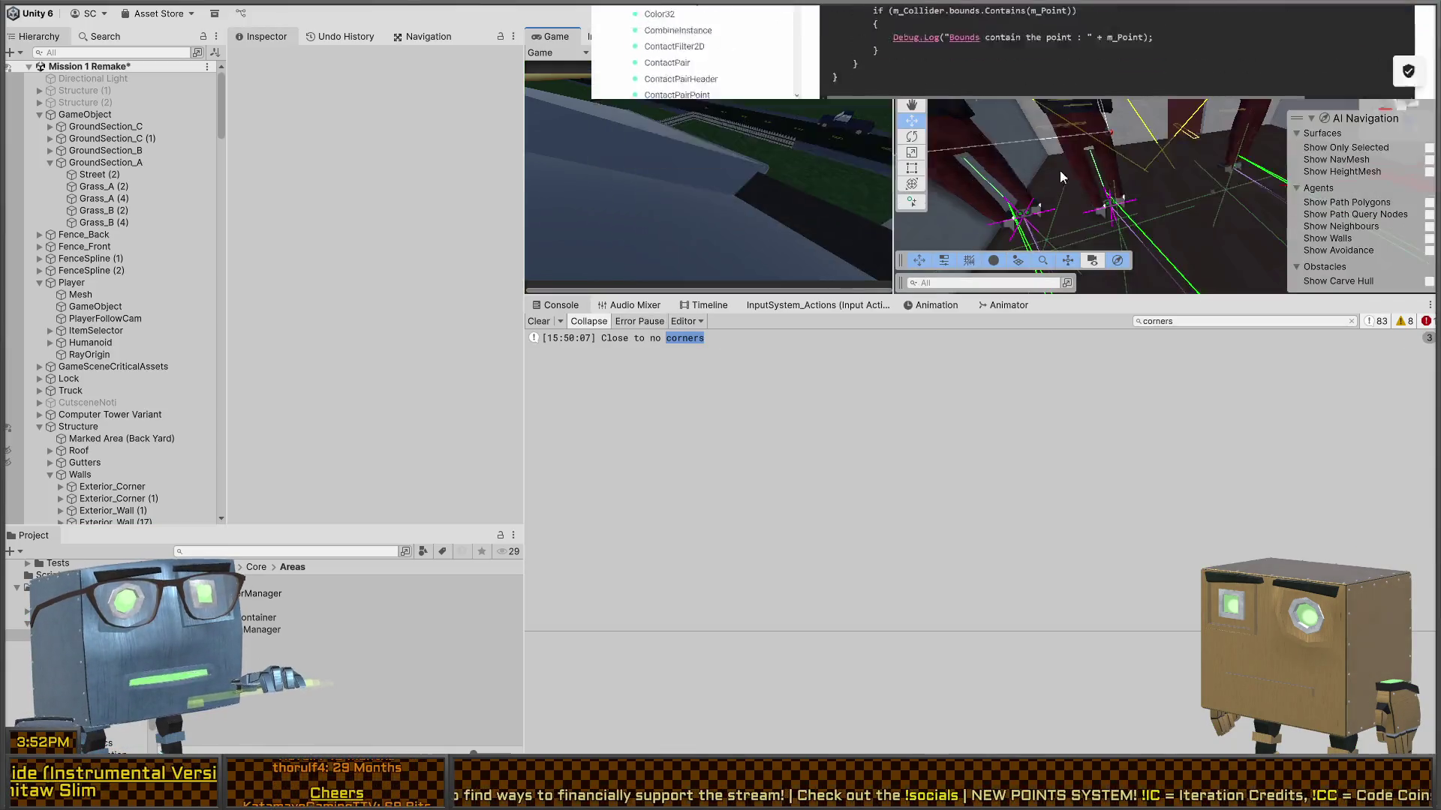
# - Bring Unity to the front and look around the house scene in a maximized view
pyautogui.click(1061, 178)
pyautogui.hotkey('shift', 'space')
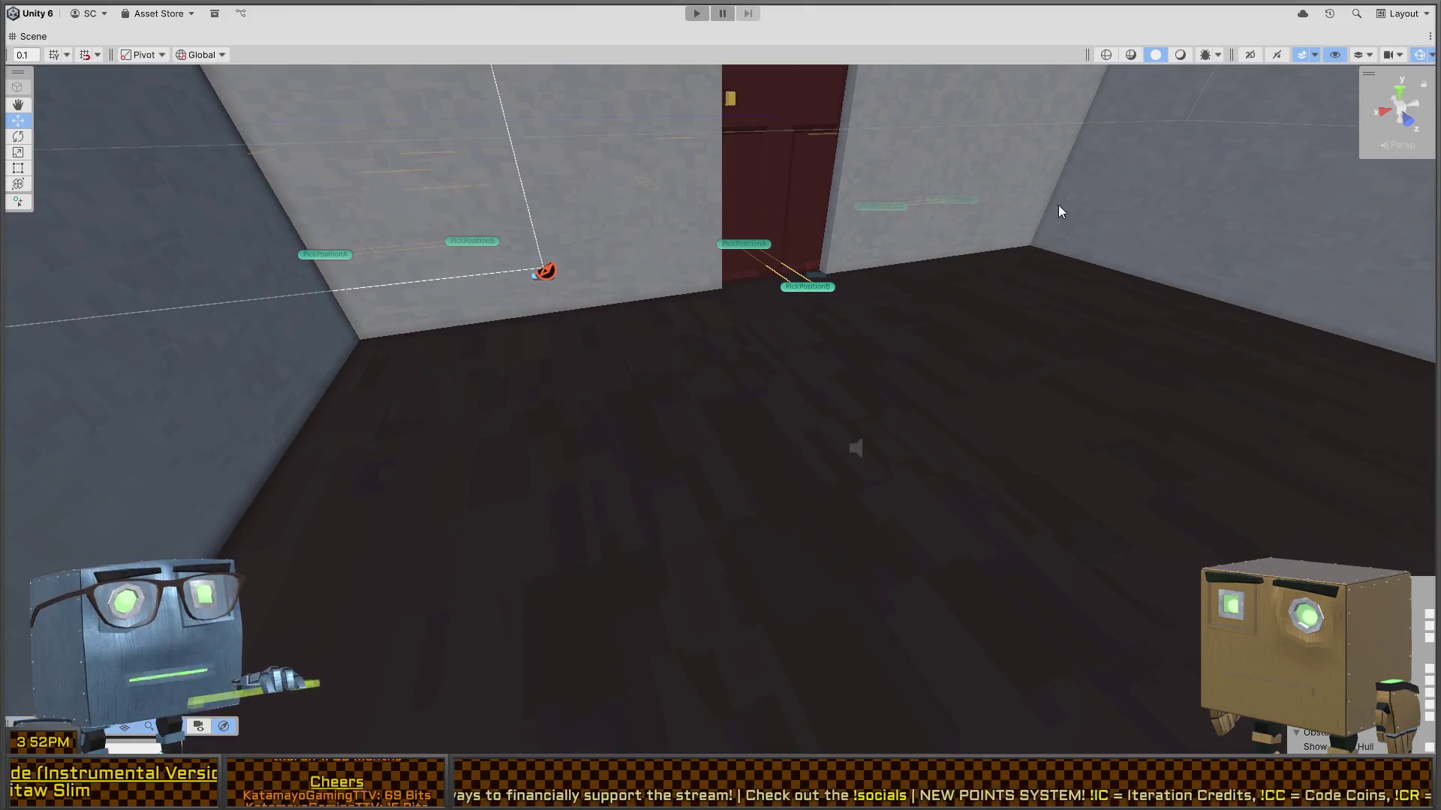
pyautogui.moveTo(852, 443)
pyautogui.mouseDown()
pyautogui.moveTo(1046, 283)
pyautogui.moveTo(969, 321)
pyautogui.moveTo(923, 322)
pyautogui.moveTo(782, 469)
pyautogui.mouseUp()
pyautogui.scroll(3, 782, 469)
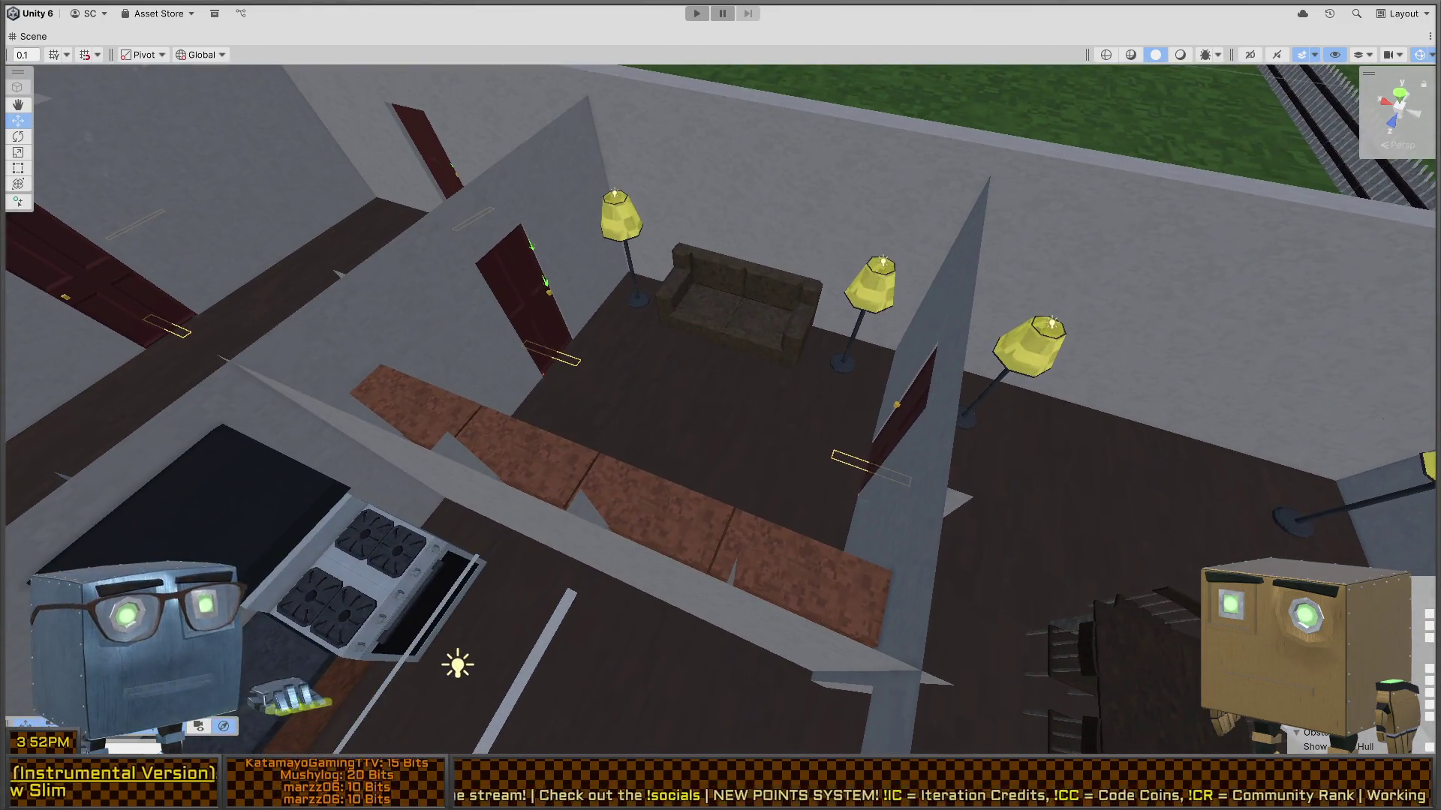
pyautogui.hotkey('shift', 'space')
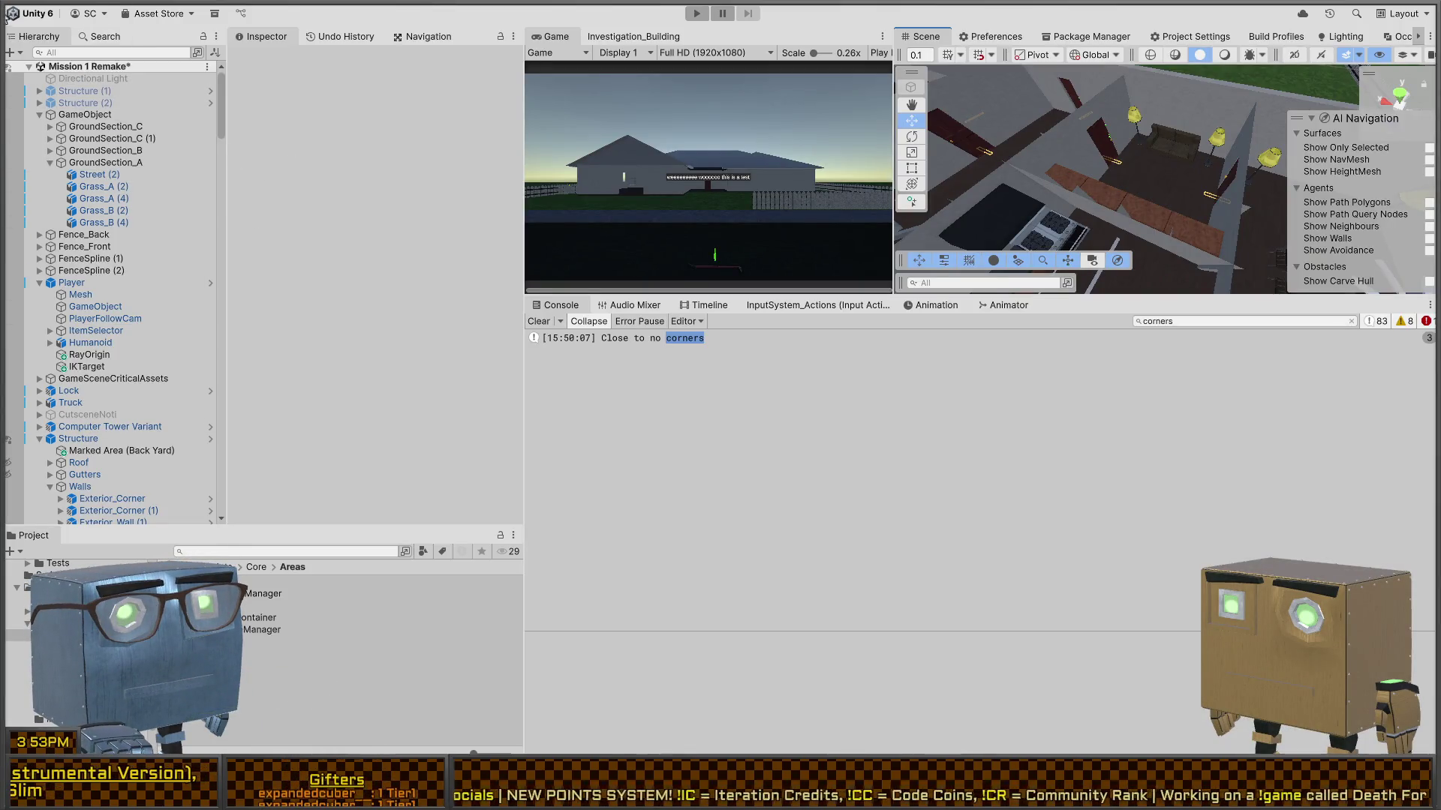
# - Select Marked Area (Back Yard), frame it from a top-down view, and widen the Inspector
pyautogui.click(82, 499)
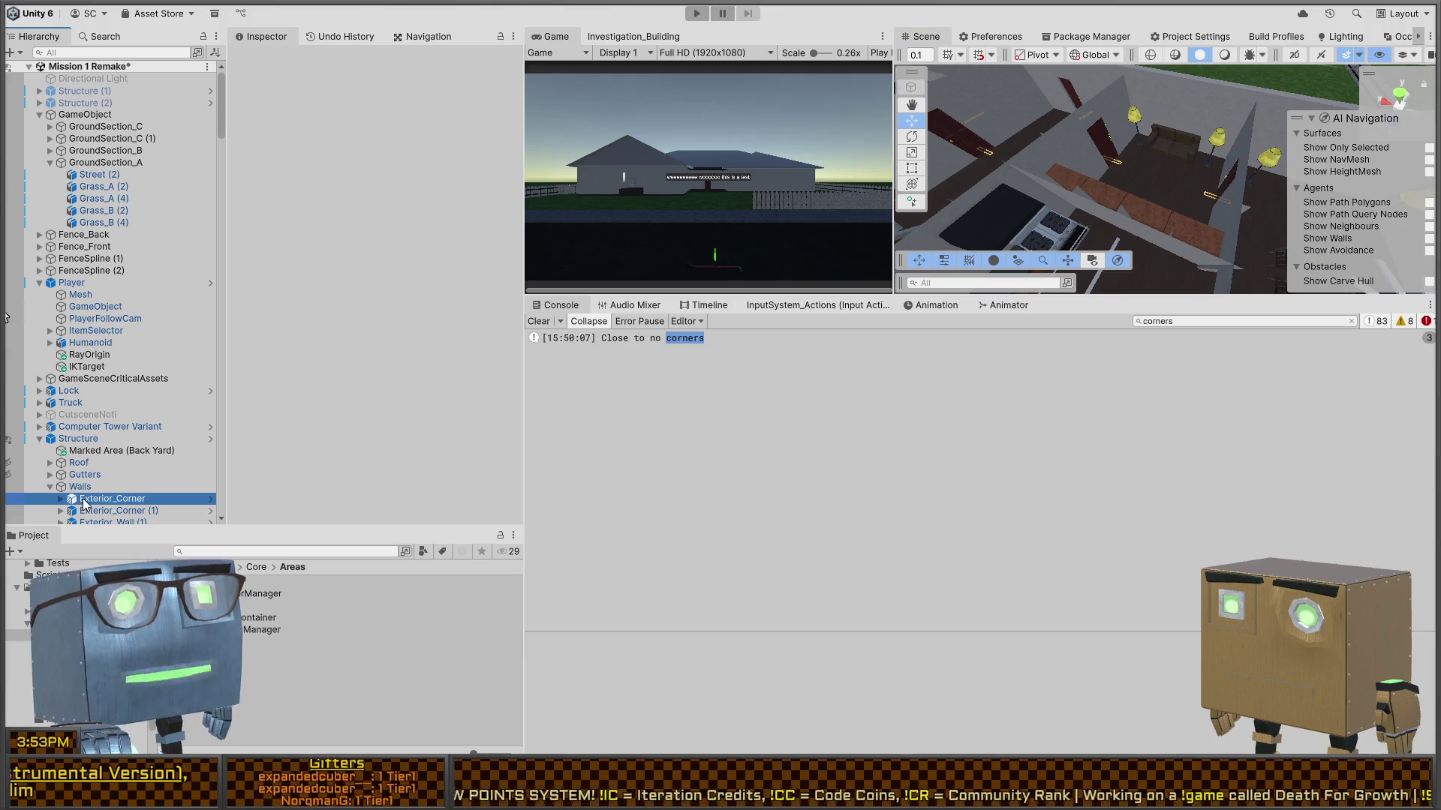
pyautogui.click(120, 451)
pyautogui.scroll(-5, 1239, 182)
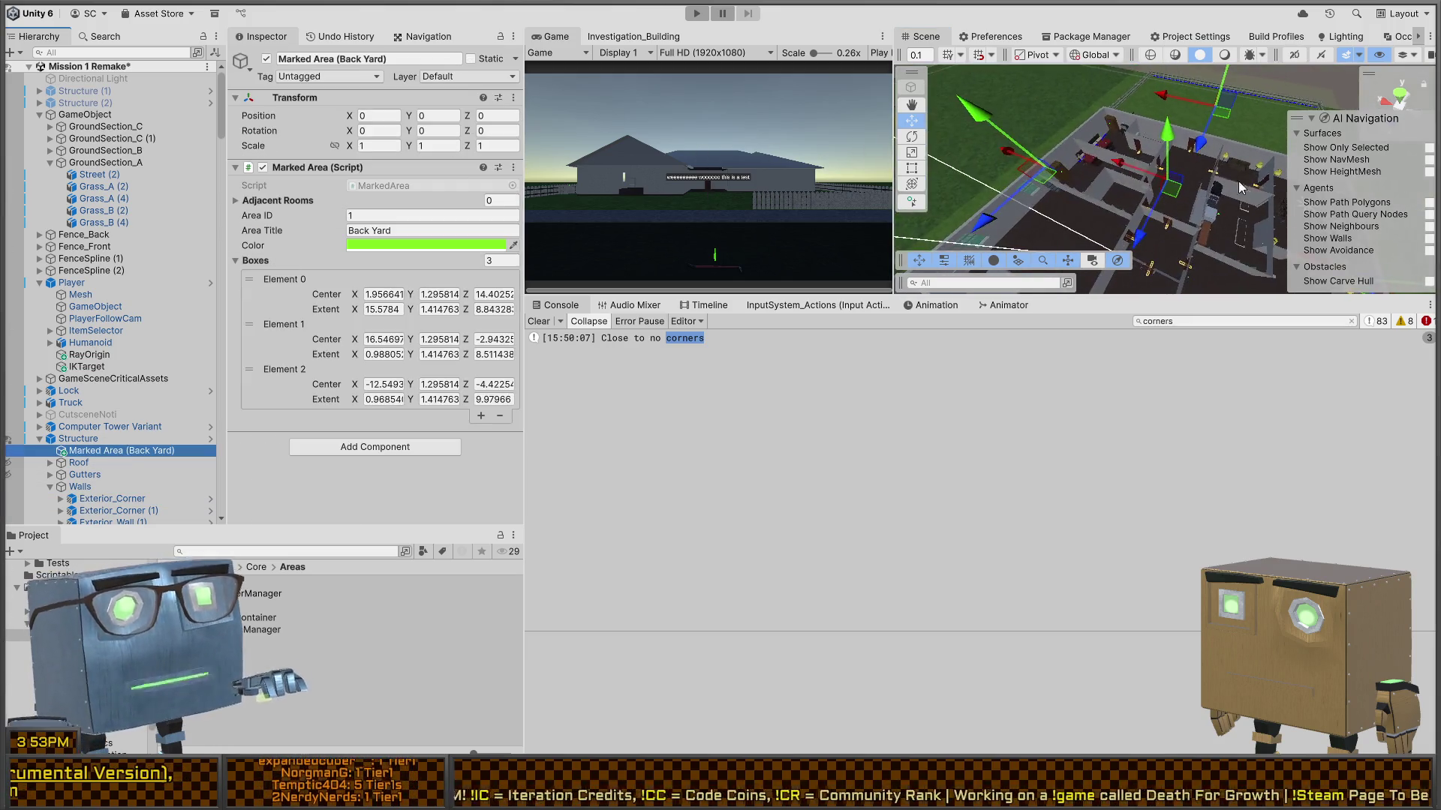
pyautogui.moveTo(1238, 182)
pyautogui.mouseDown()
pyautogui.moveTo(1060, 160)
pyautogui.moveTo(1093, 178)
pyautogui.mouseUp()
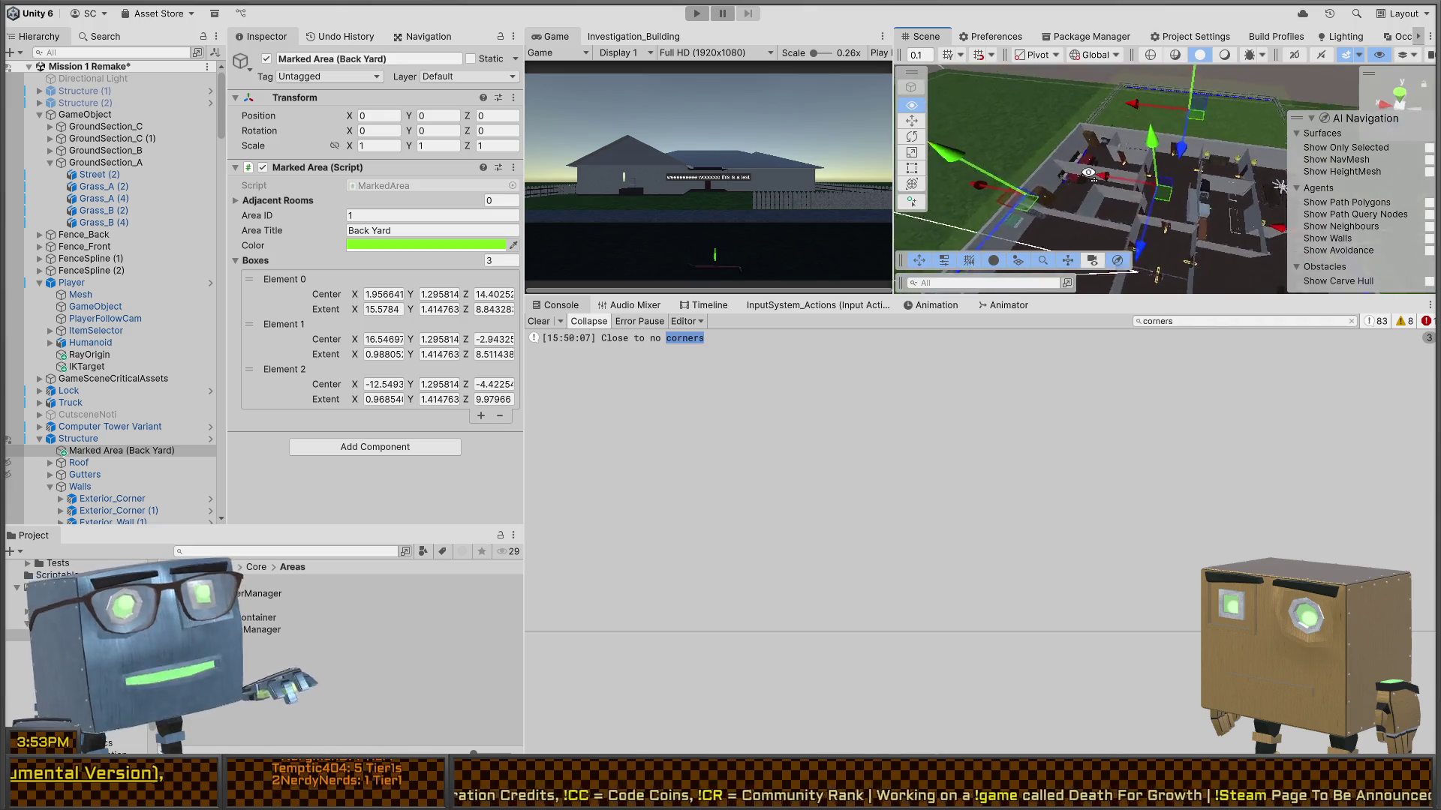
pyautogui.press('f')
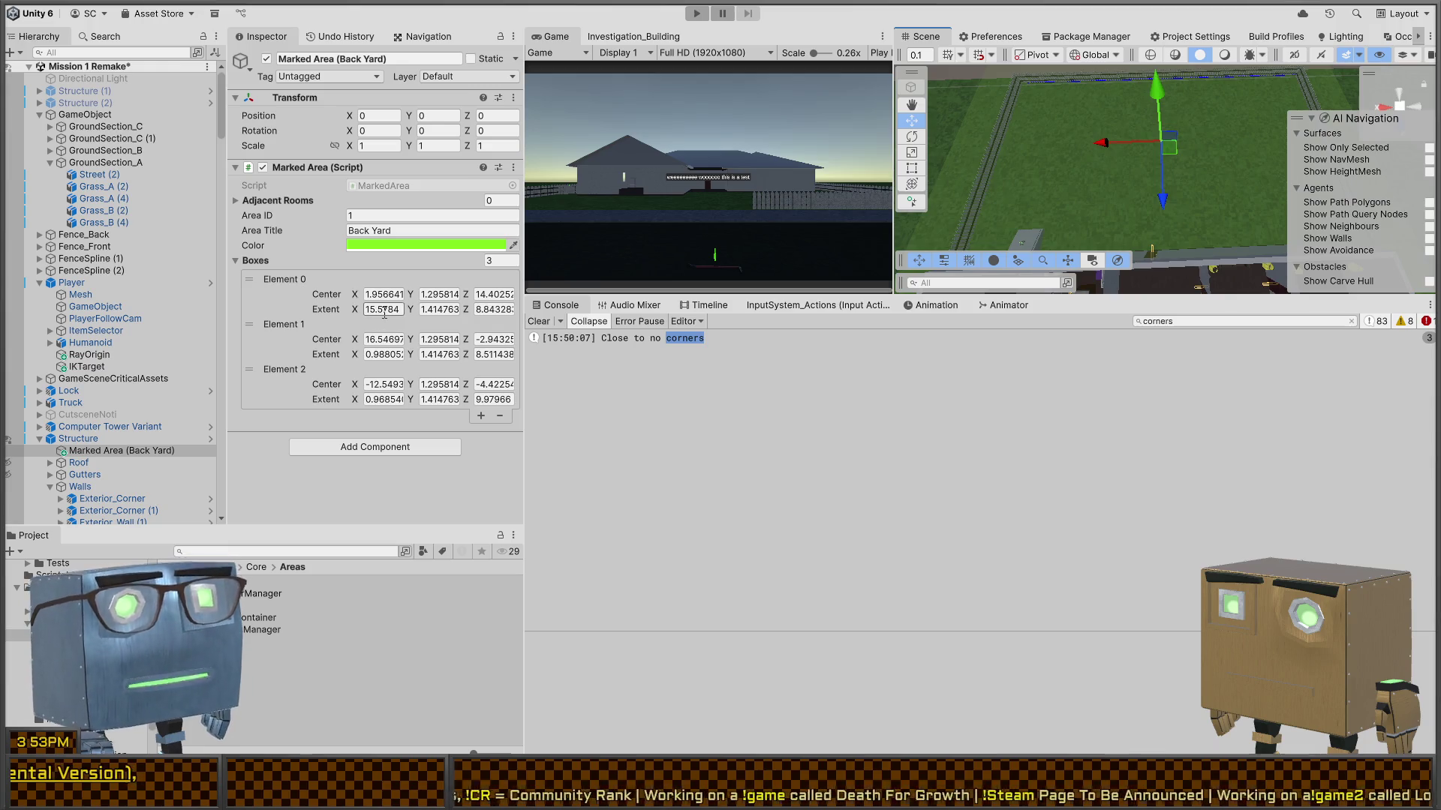
pyautogui.moveTo(524, 316); pyautogui.dragTo(608, 312)
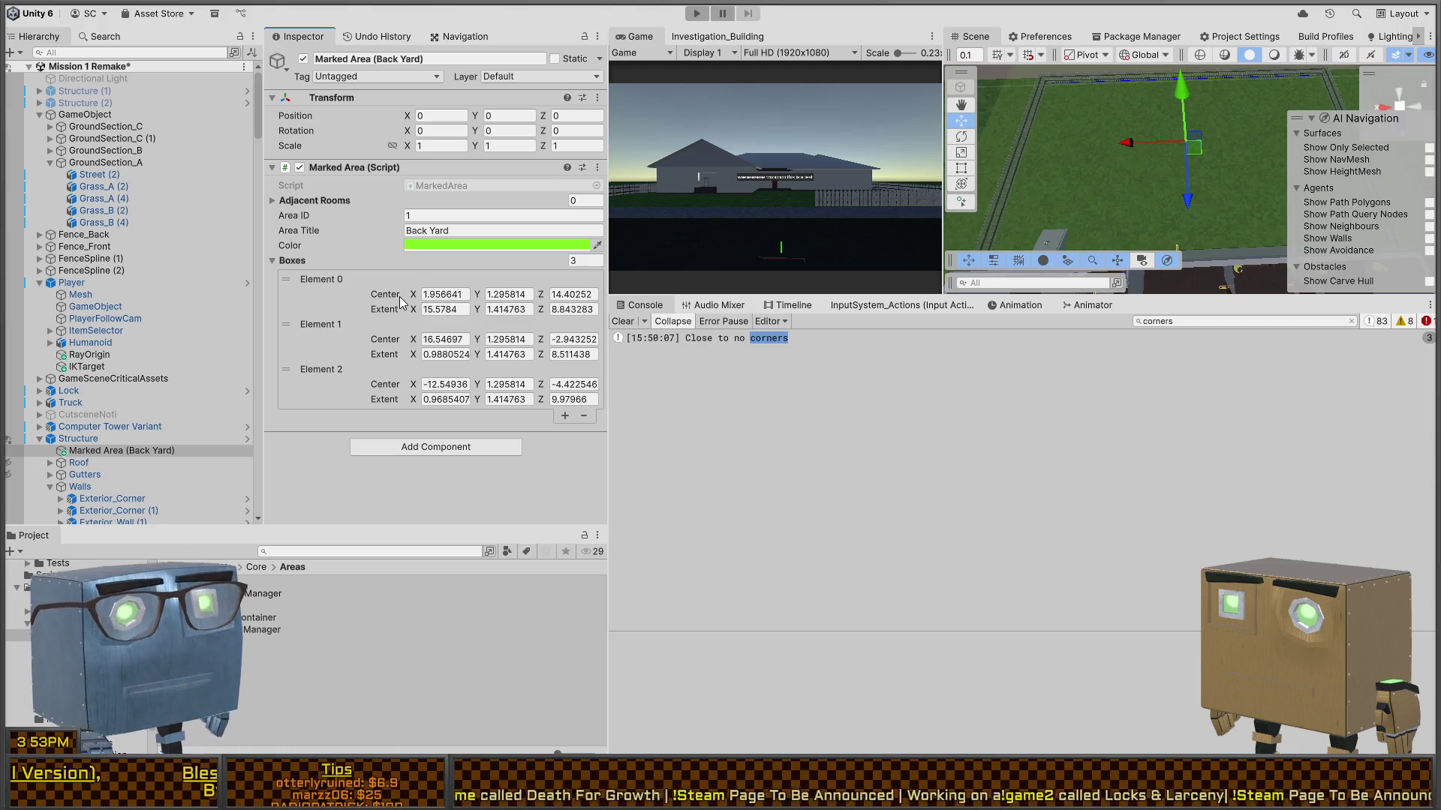
pyautogui.scroll(-3, 1179, 193)
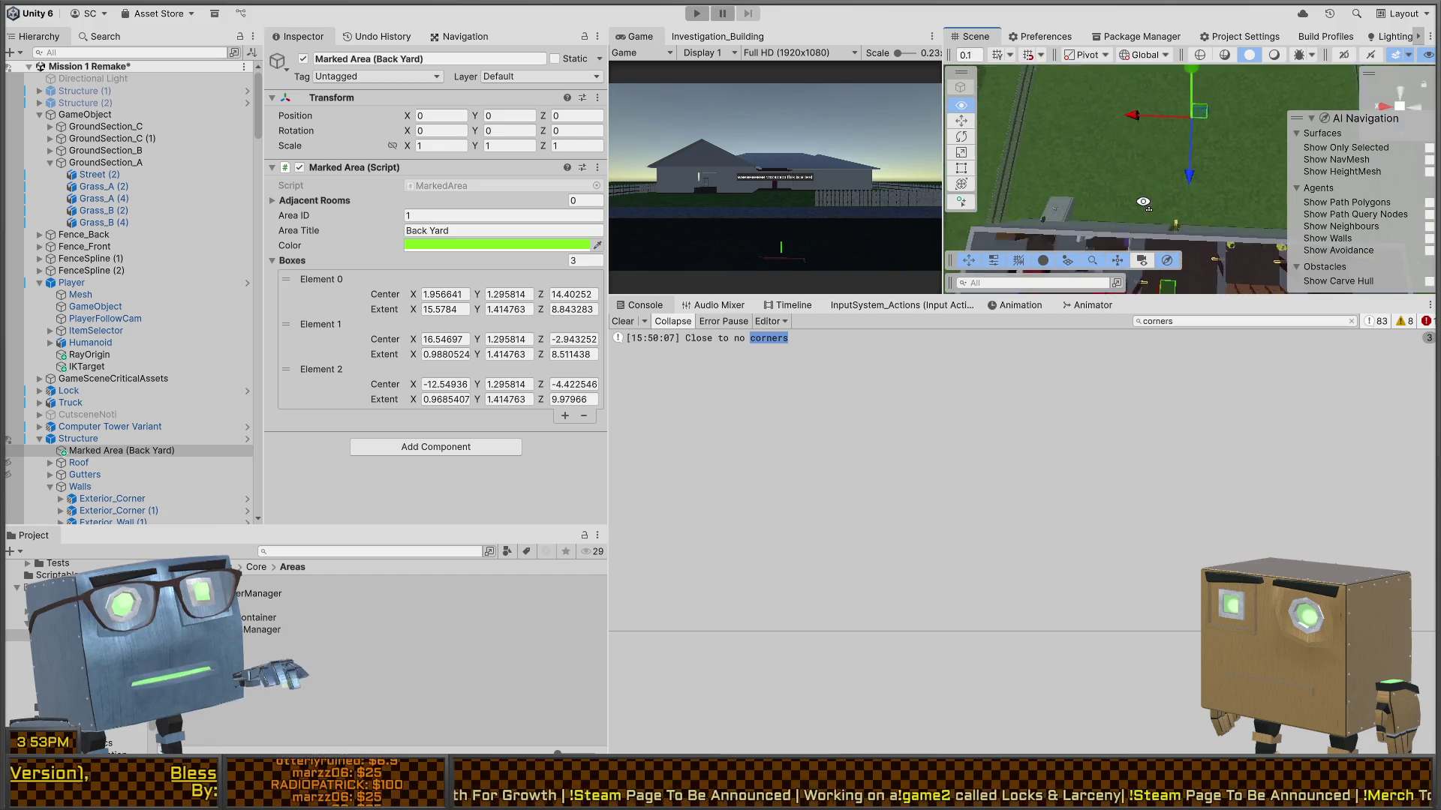
# - Try scale values on the Back Yard area (Y stretched to 5.51), then reset Y scale to 1
pyautogui.press('r')
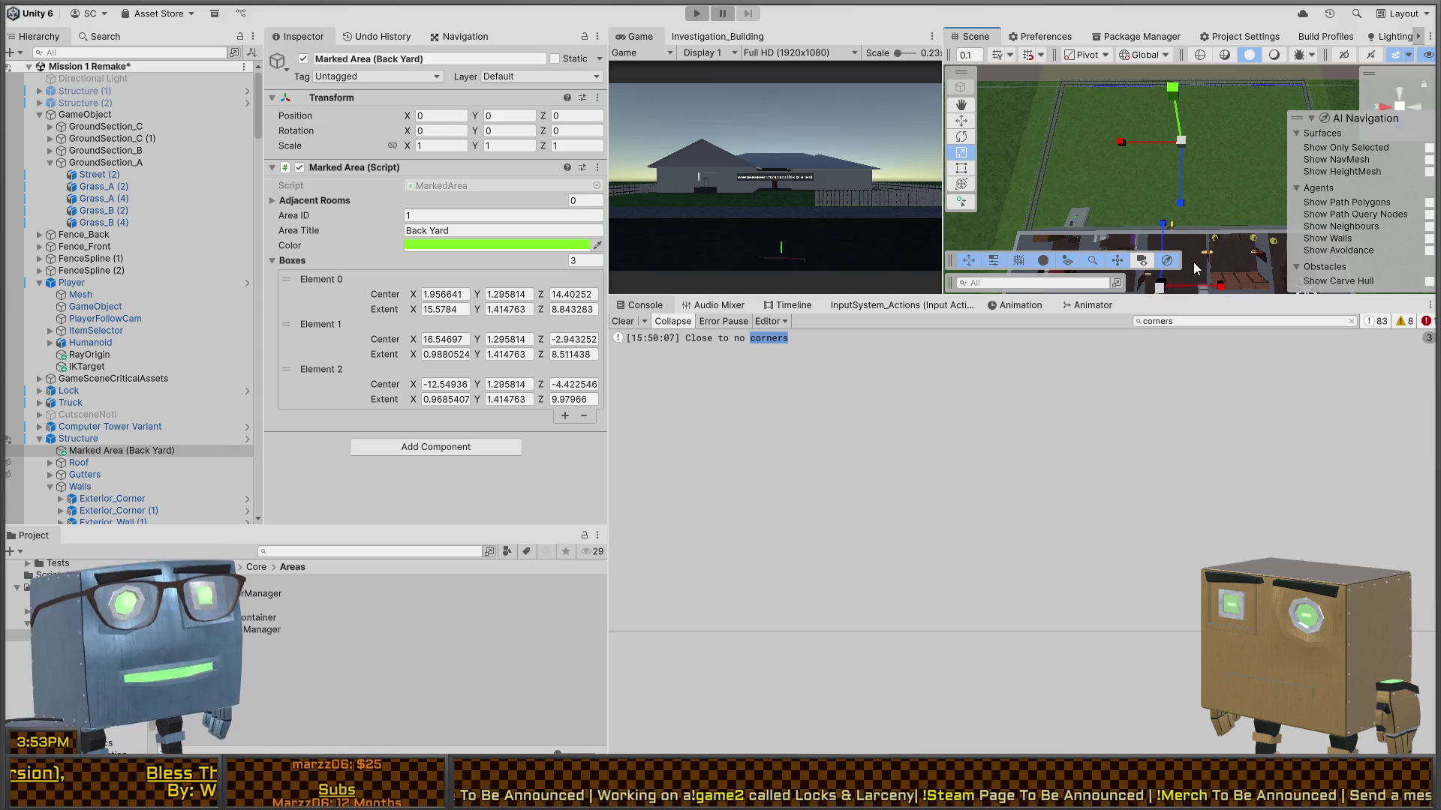
pyautogui.click(432, 145)
pyautogui.write('1.34')
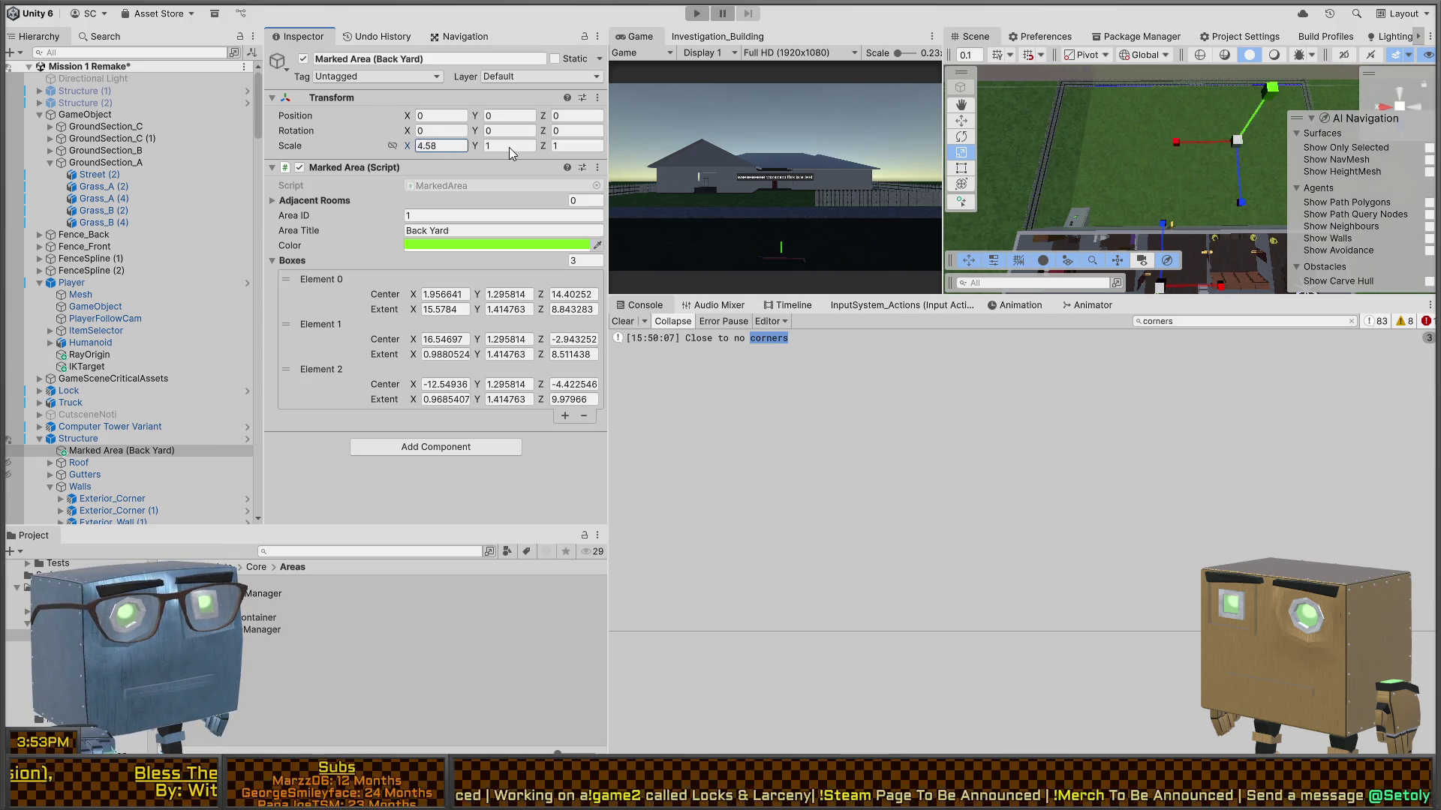
pyautogui.press('Escape')
pyautogui.click(501, 145)
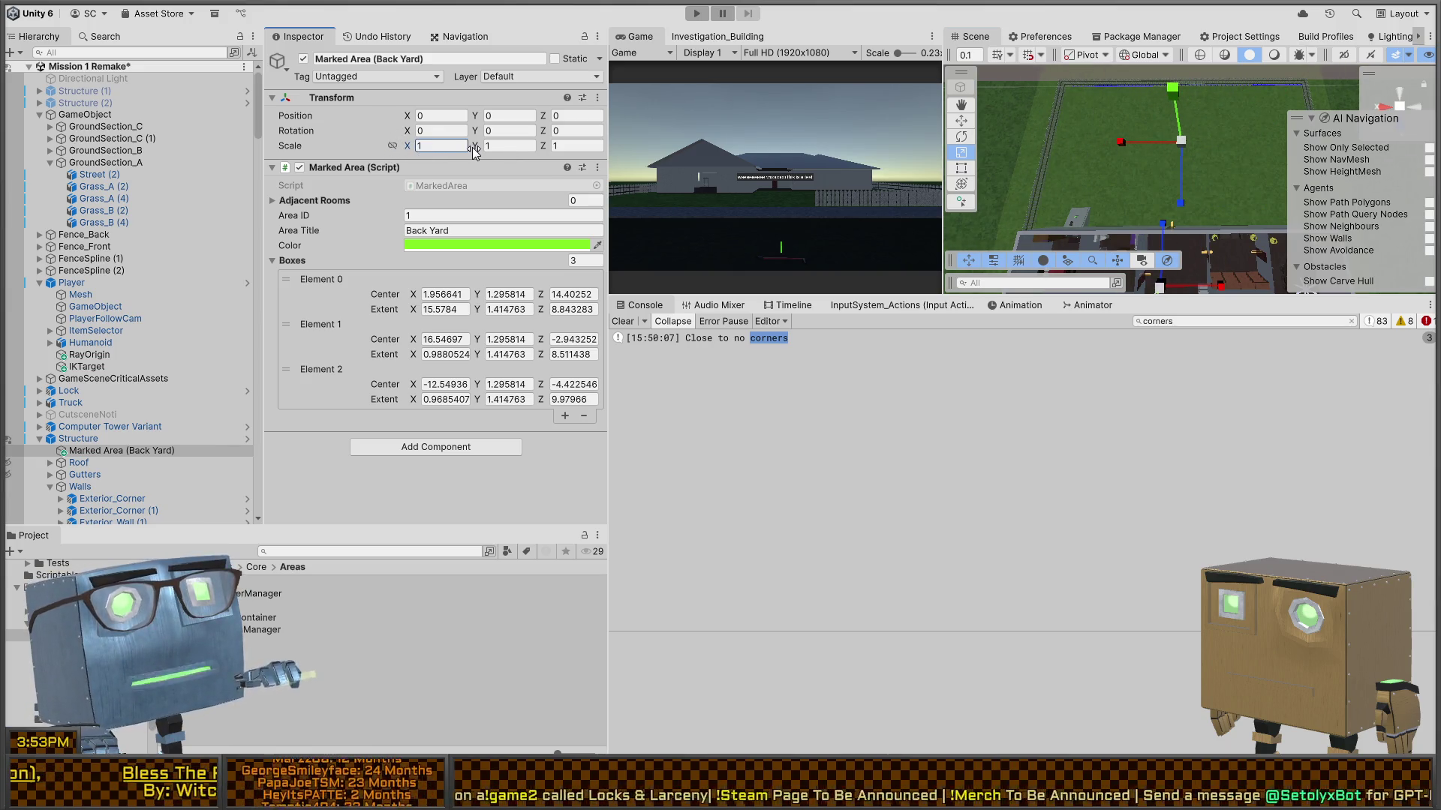
pyautogui.write('8.12')
pyautogui.moveTo(1172, 83)
pyautogui.mouseDown()
pyautogui.moveTo(1170, 113)
pyautogui.moveTo(1151, 61)
pyautogui.moveTo(1142, 147)
pyautogui.mouseUp()
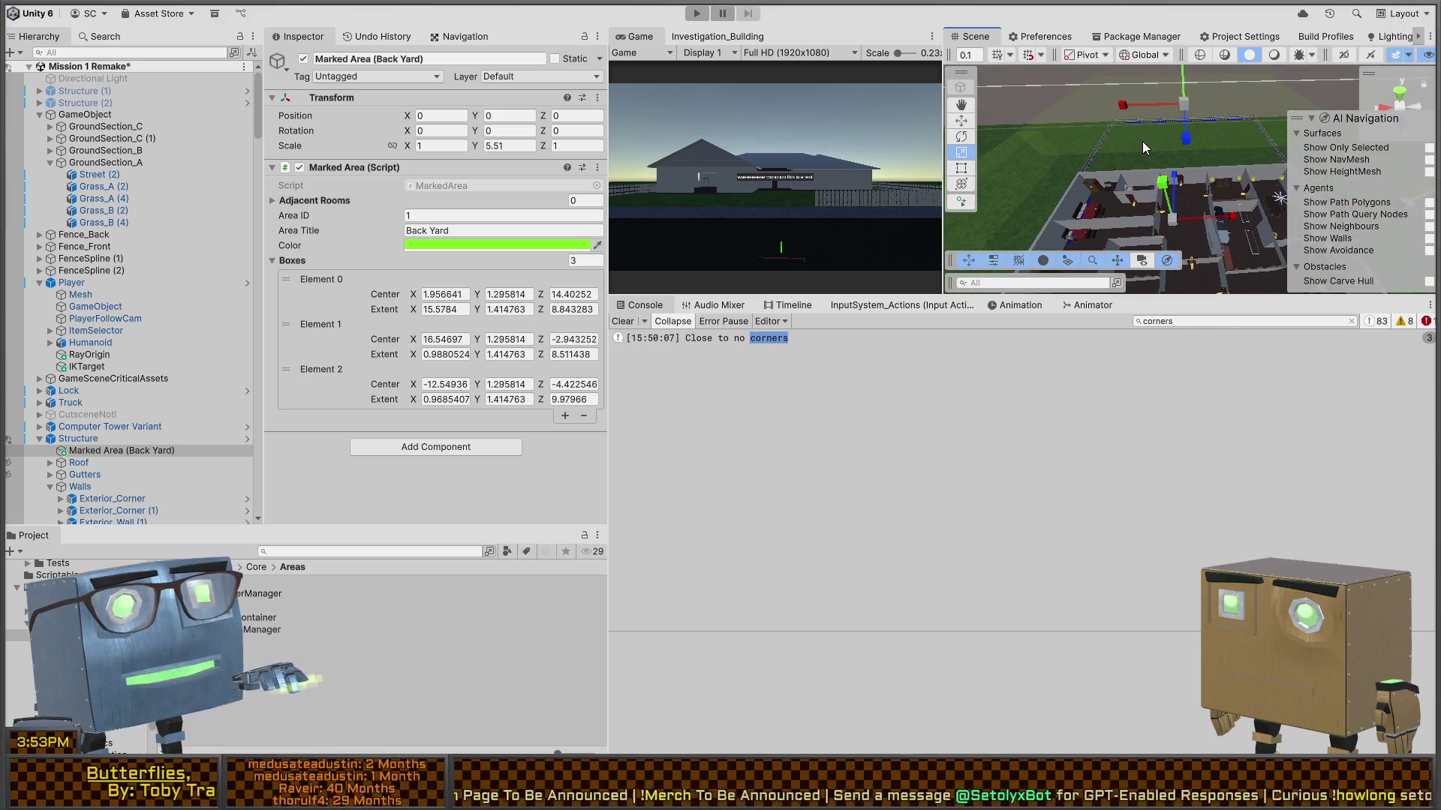
pyautogui.click(501, 146)
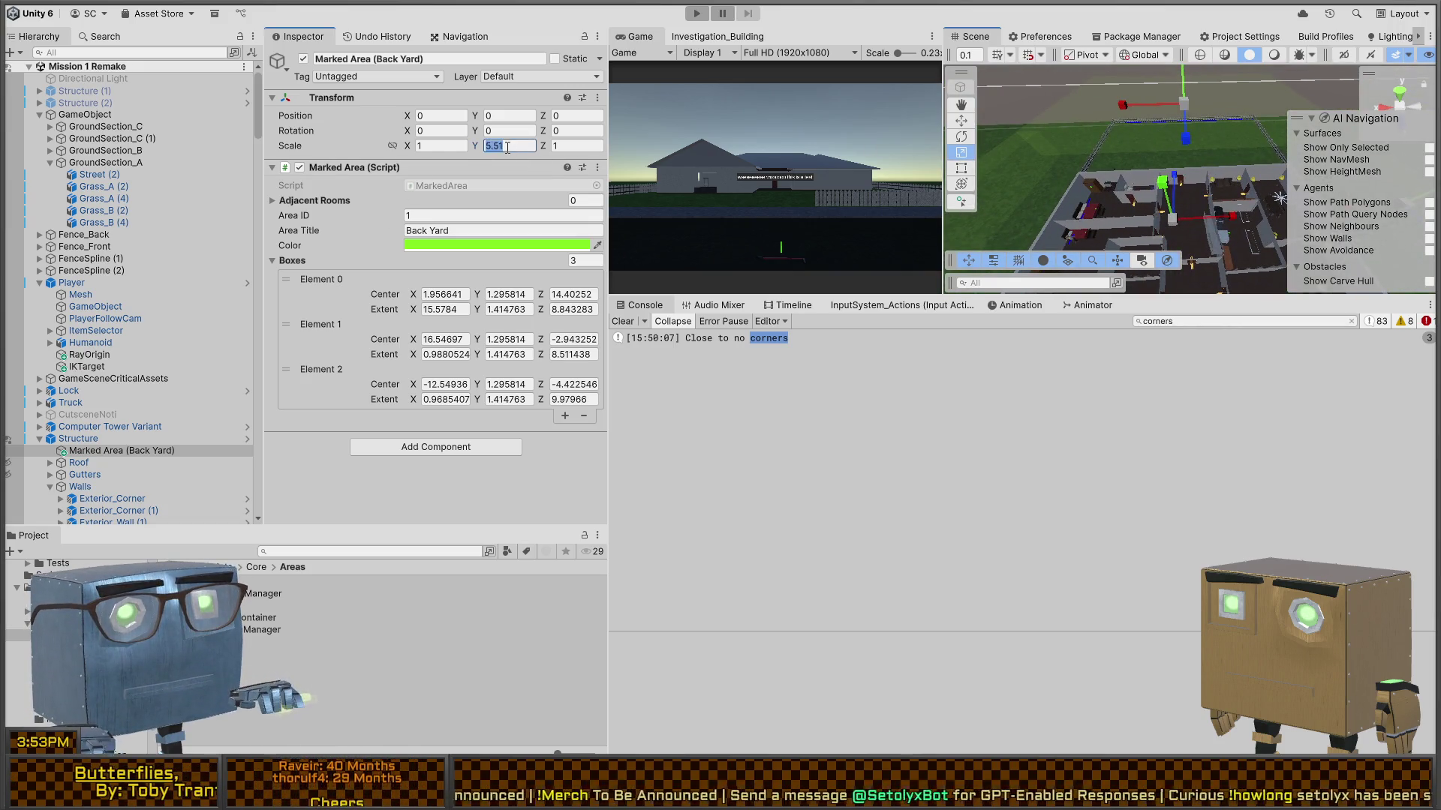
pyautogui.write('1')
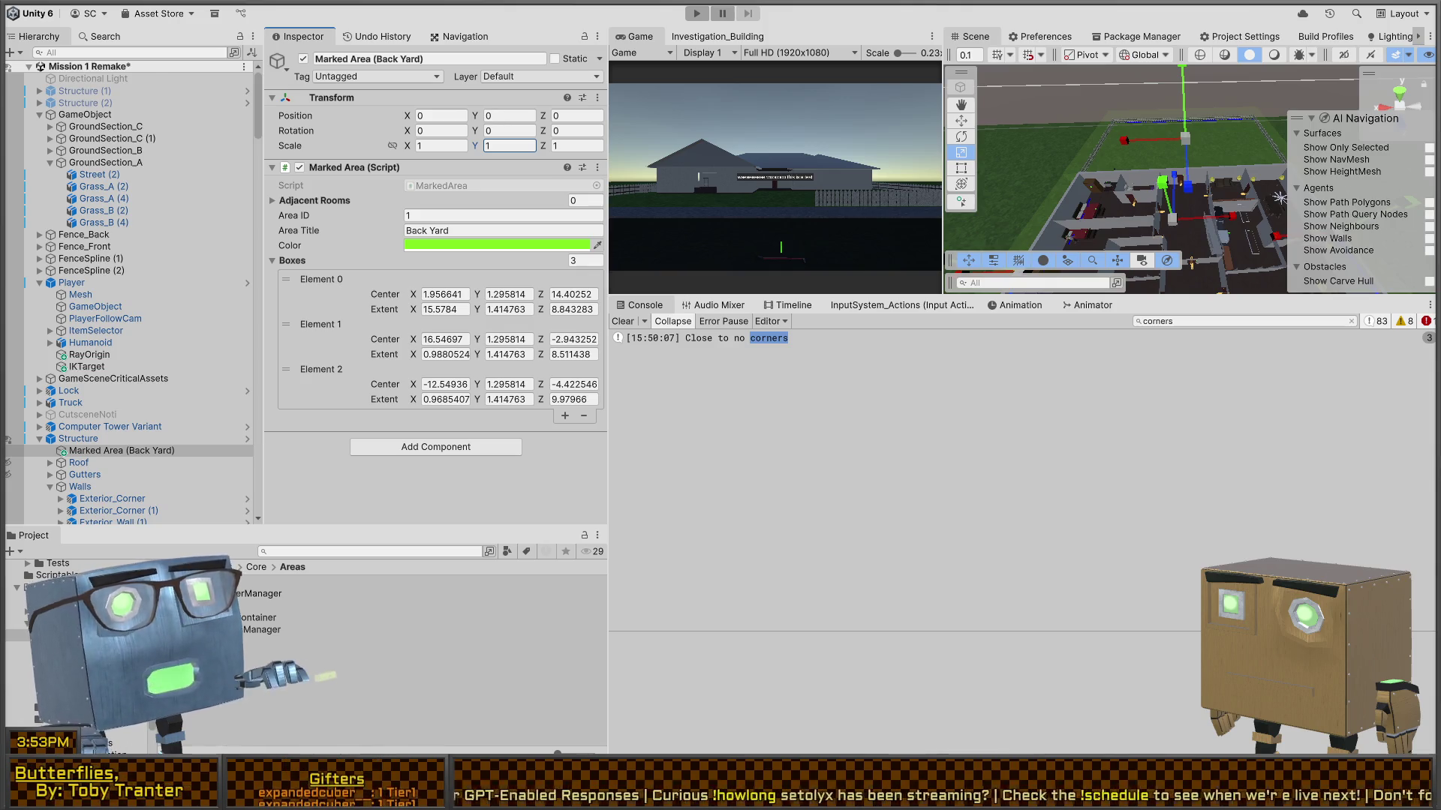
pyautogui.hotkey('alt', 'Tab')
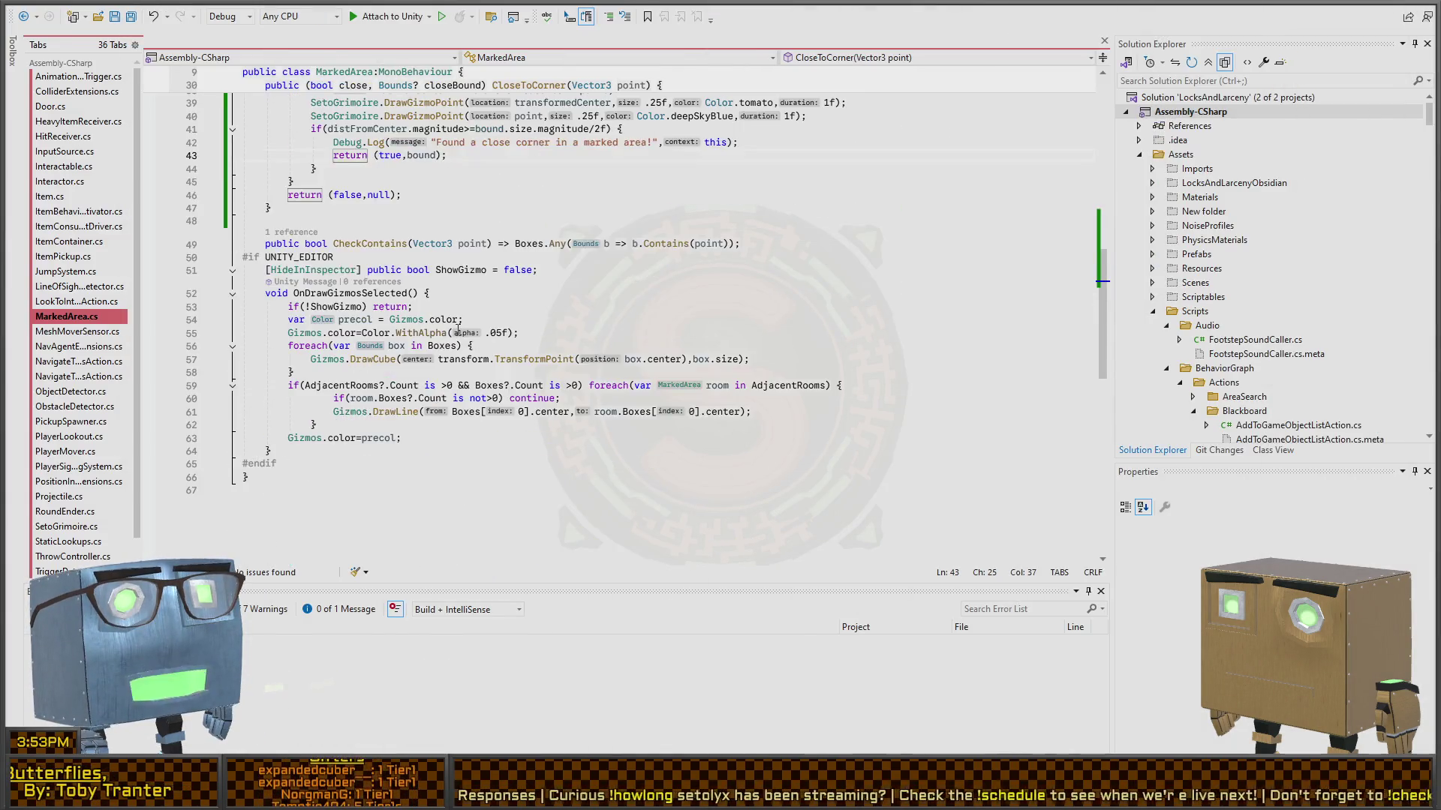
# - On line 57, remove the TransformPoint wrapper and stray ')' so DrawCube uses box.center
pyautogui.scroll(-2, 458, 328)
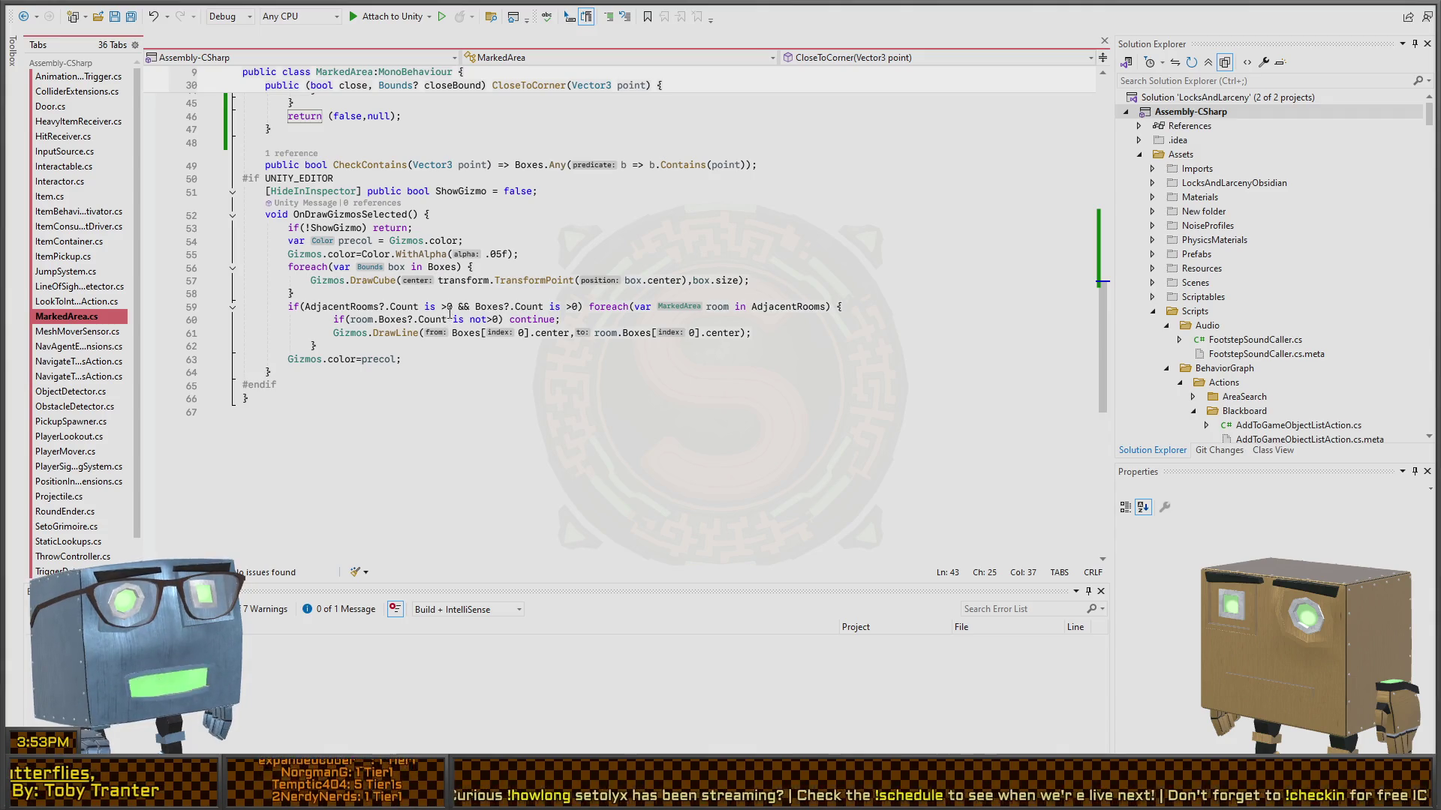
pyautogui.scroll(15, 449, 313)
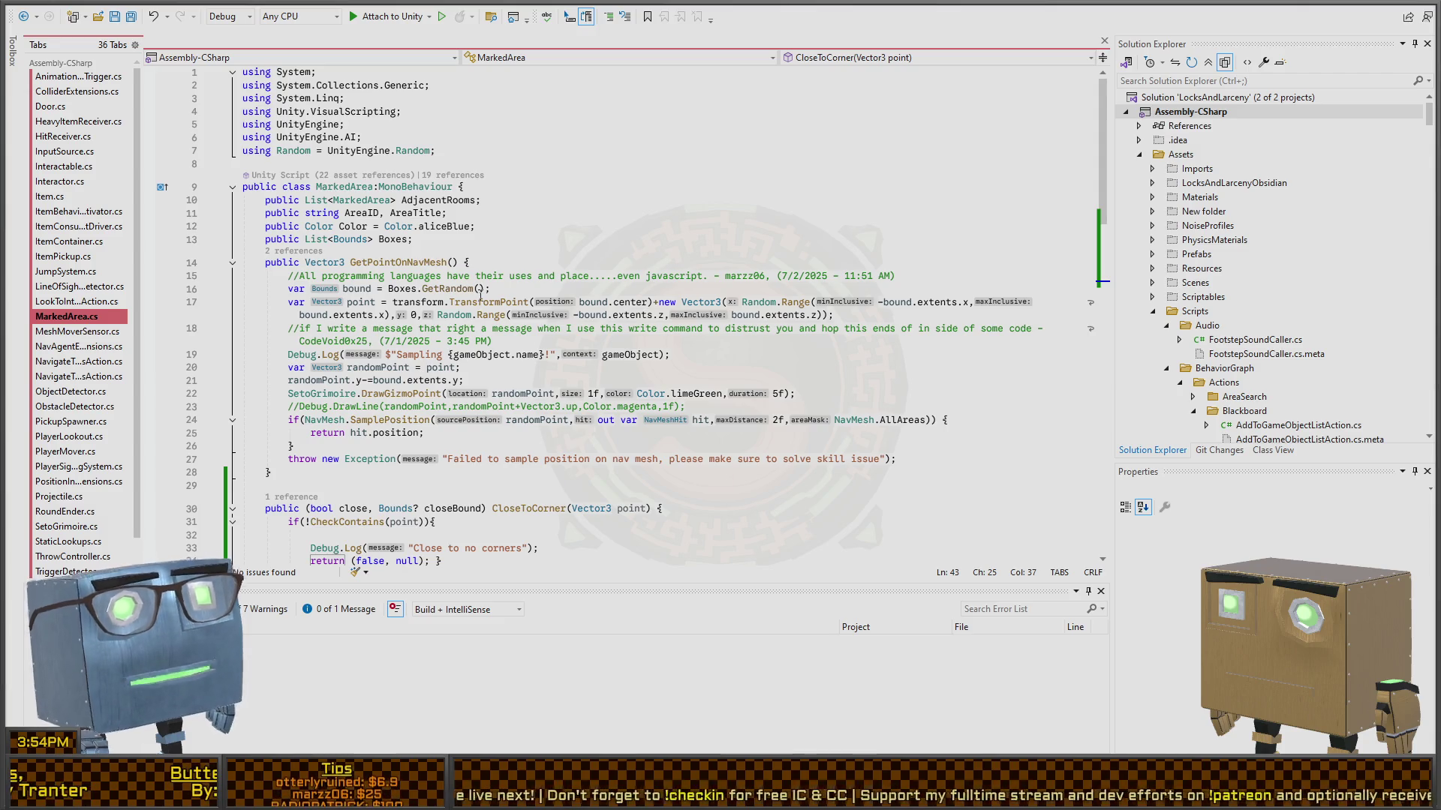
pyautogui.click(443, 300)
pyautogui.scroll(-12, 384, 390)
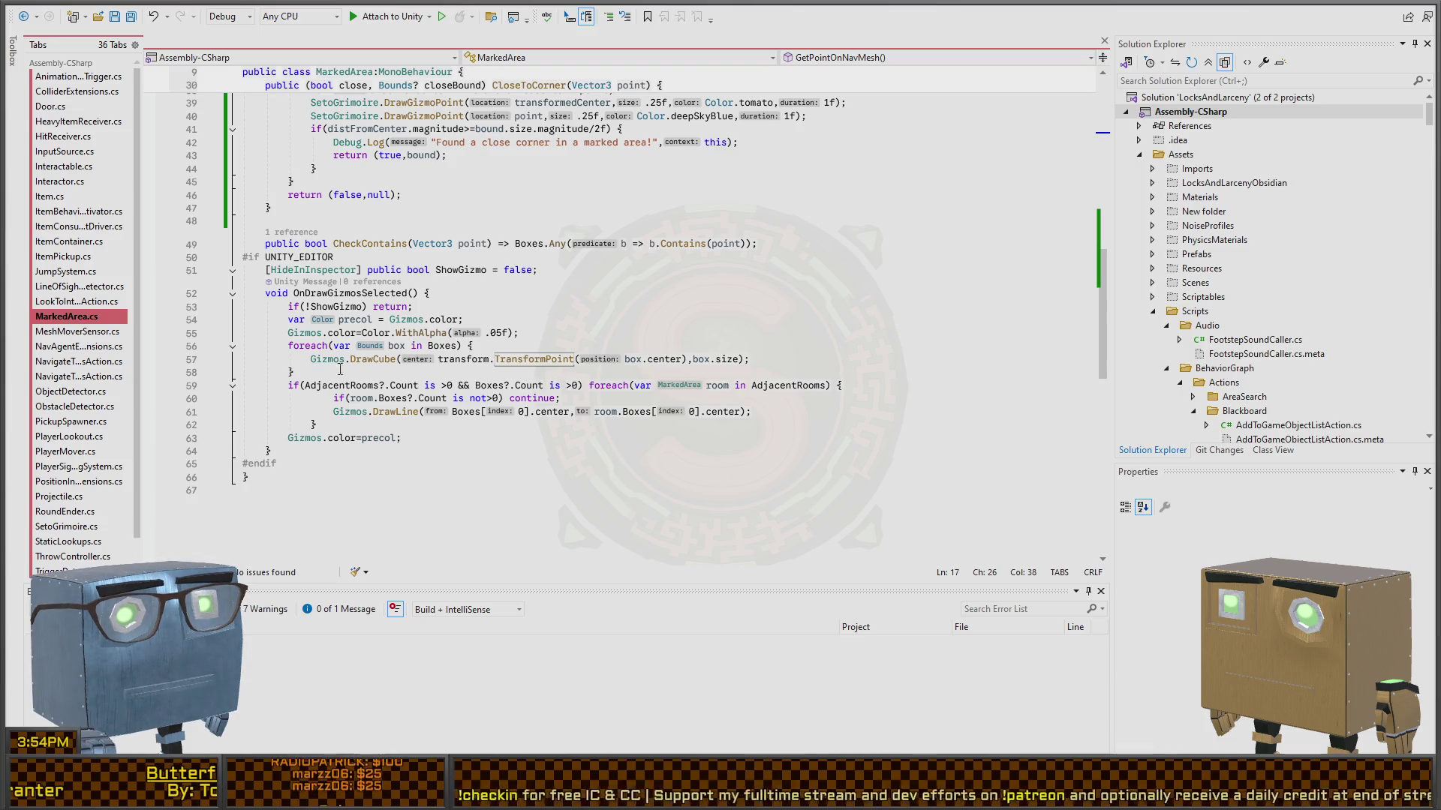
pyautogui.click(489, 358)
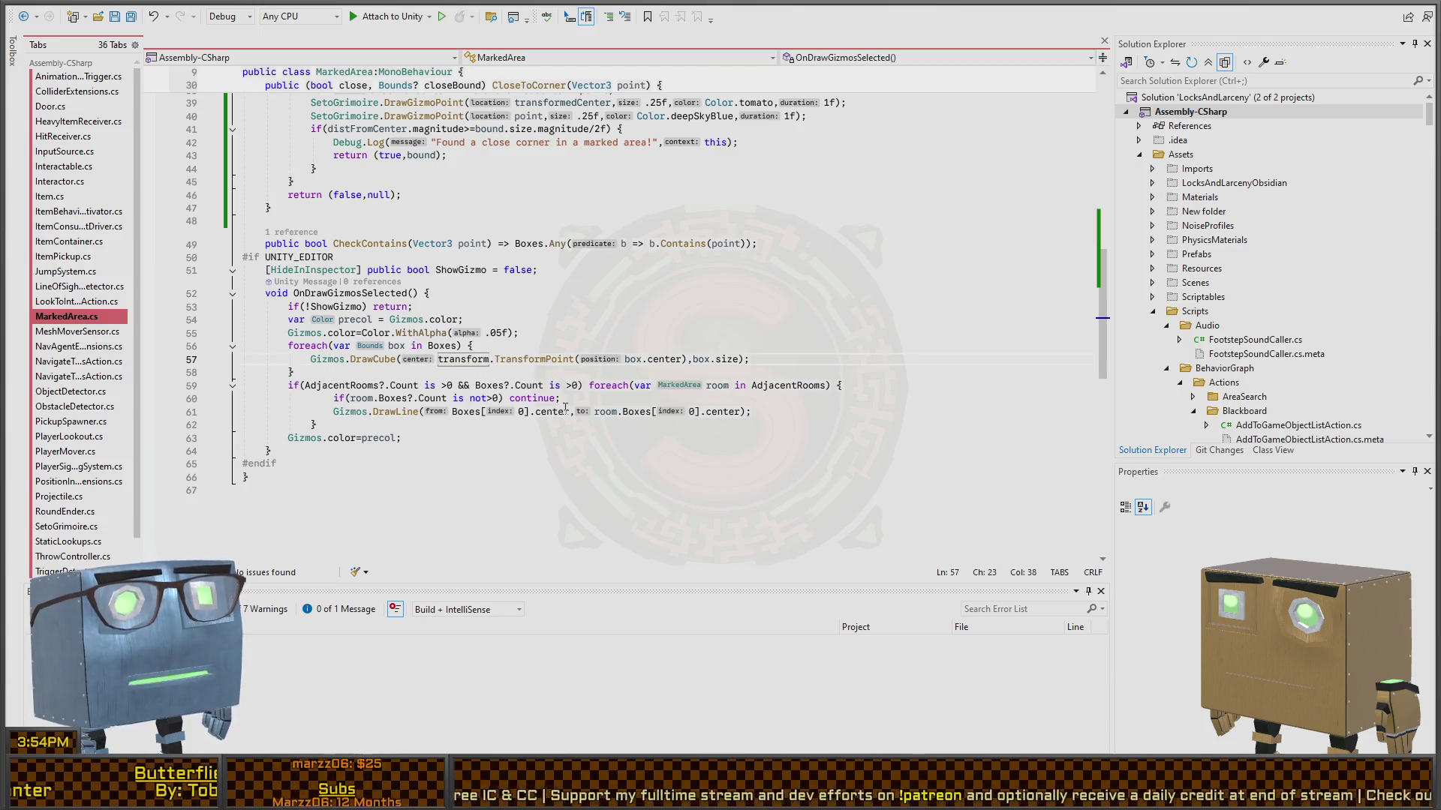
pyautogui.hotkey('ctrl', 'shift', 'Right')
pyautogui.hotkey('ctrl', 'shift', 'Right')
pyautogui.hotkey('ctrl', 'shift', 'Right')
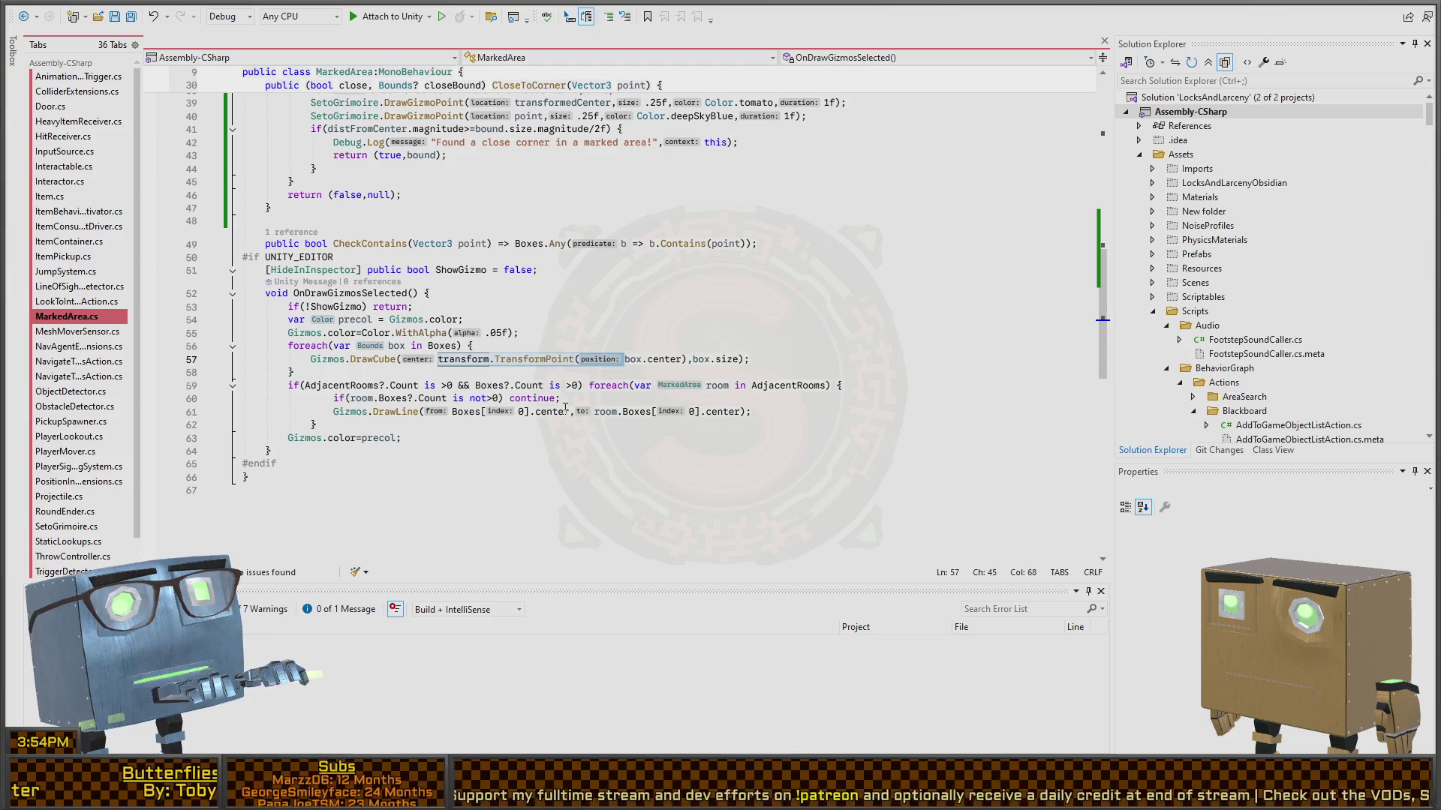
pyautogui.press('Delete')
pyautogui.hotkey('ctrl', 'BackSpace')
pyautogui.hotkey('ctrl', 'Right')
pyautogui.hotkey('ctrl', 'Right')
pyautogui.hotkey('ctrl', 'Right')
pyautogui.press('Delete')
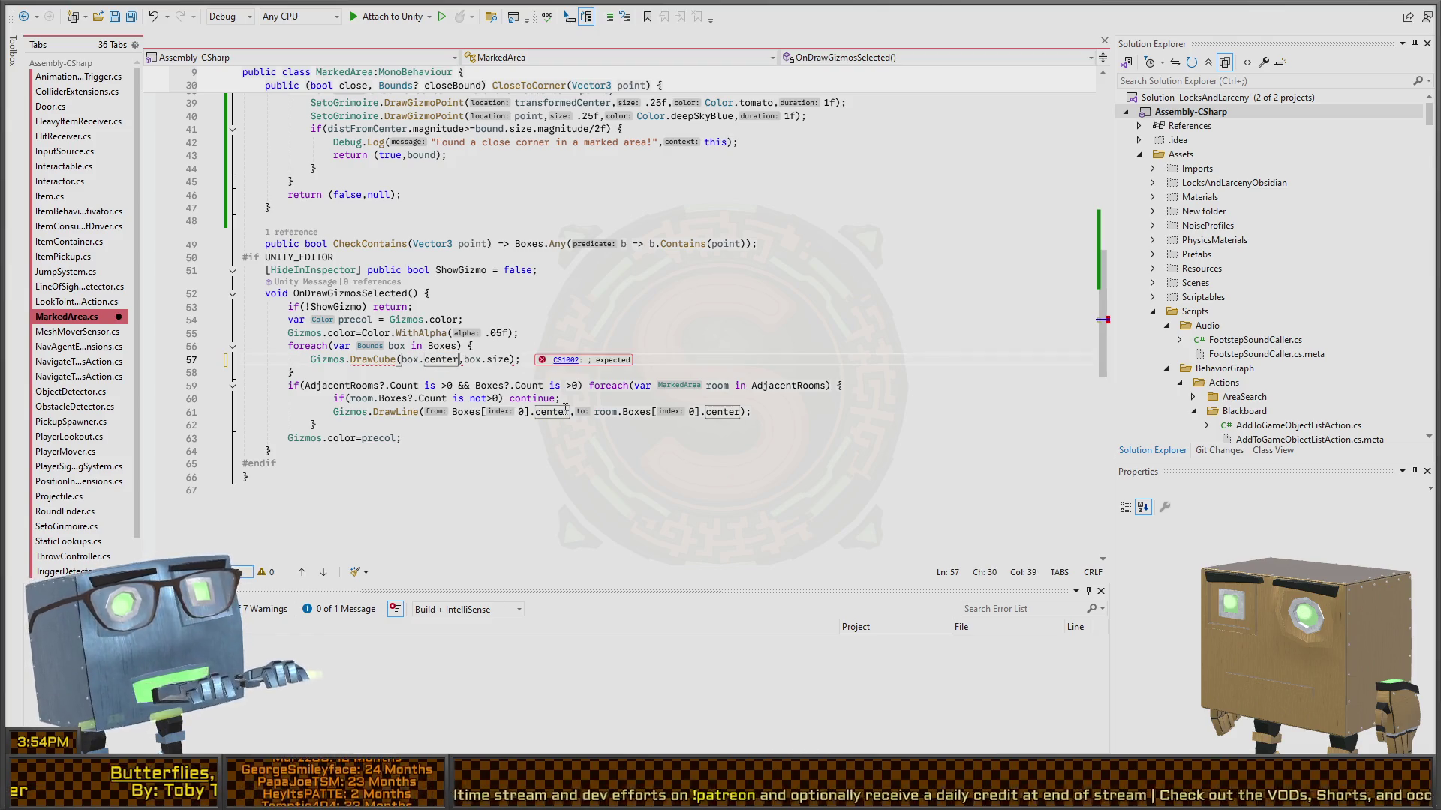
pyautogui.press('Down')
pyautogui.press('Down')
pyautogui.press('Down')
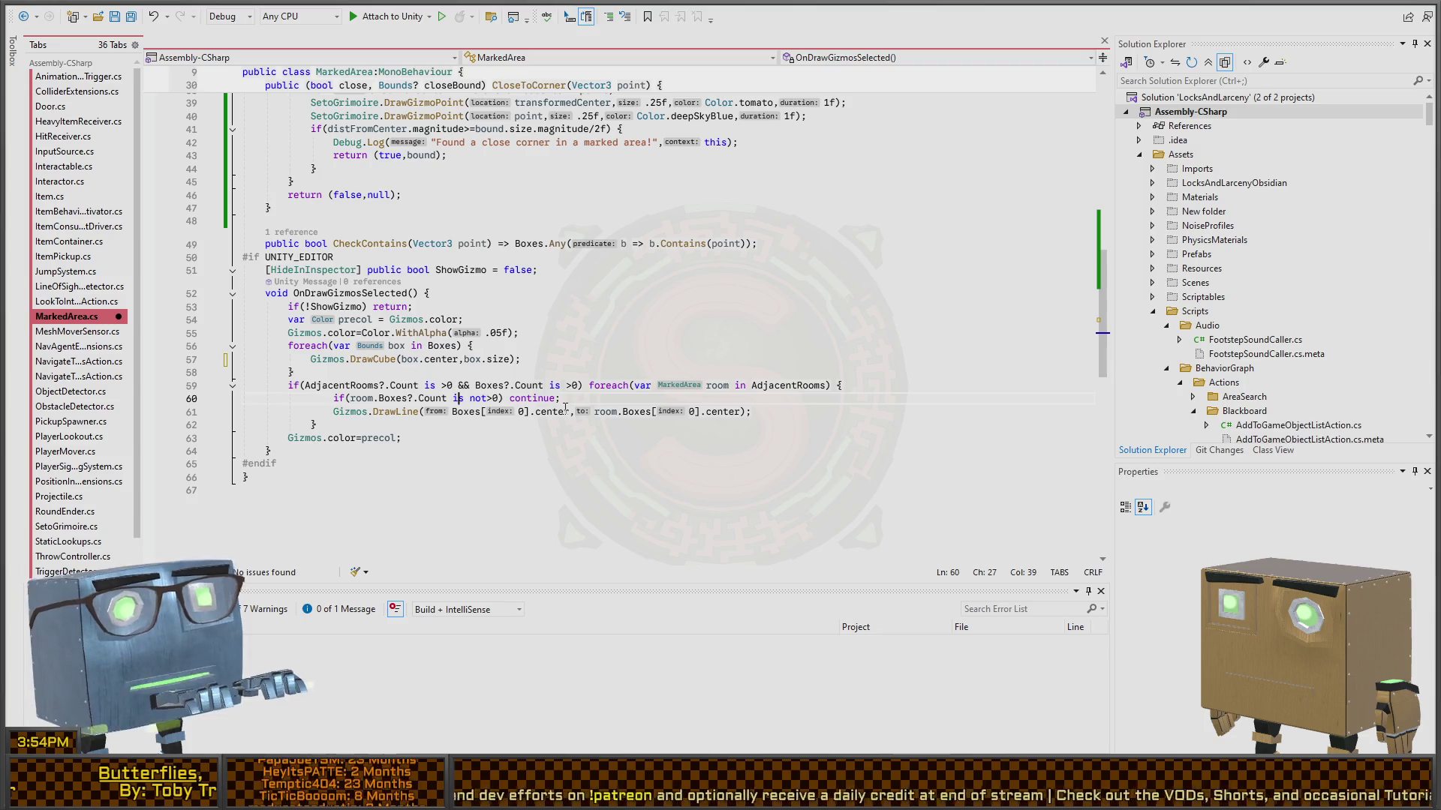
pyautogui.press('Up')
pyautogui.press('Up')
pyautogui.press('Up')
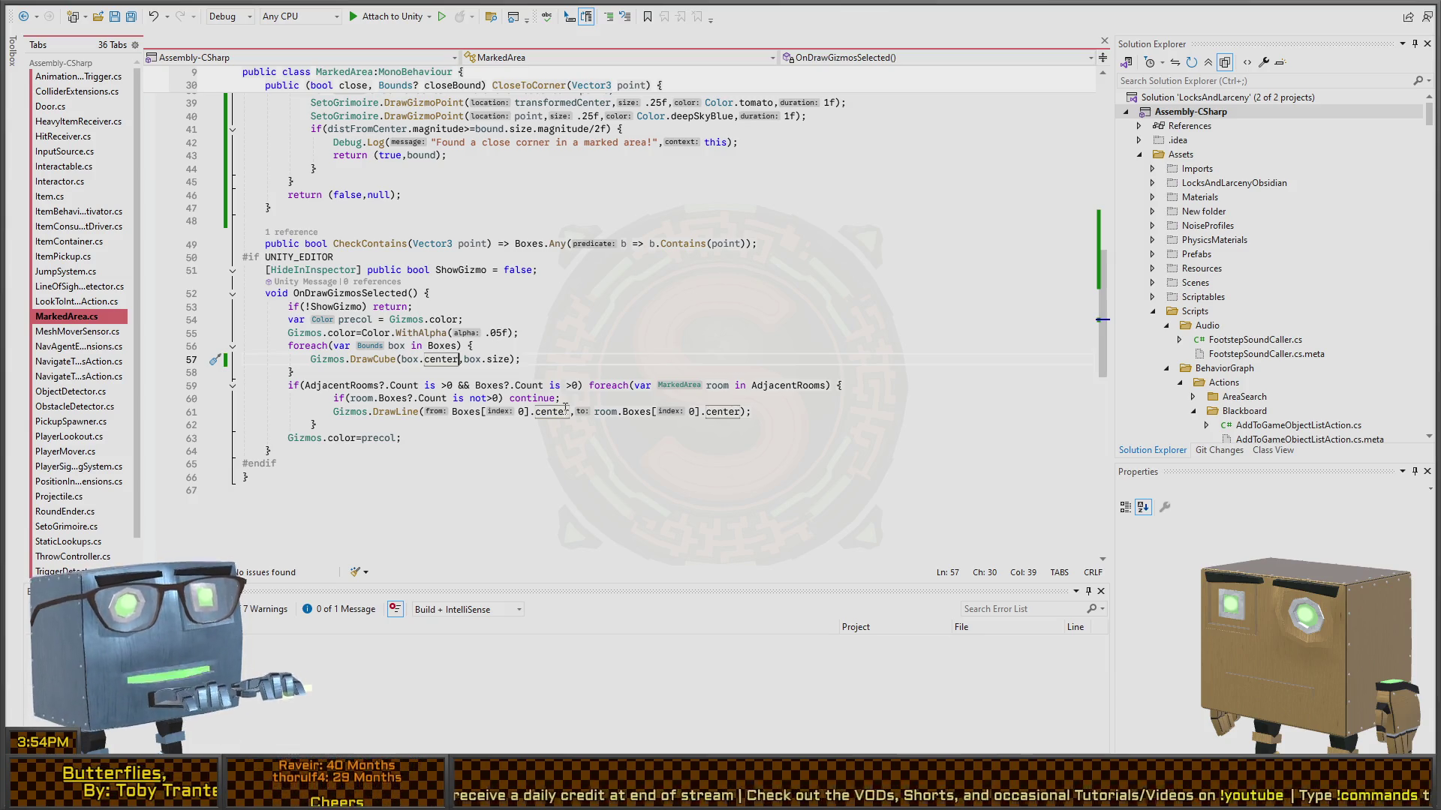
pyautogui.scroll(12, 565, 408)
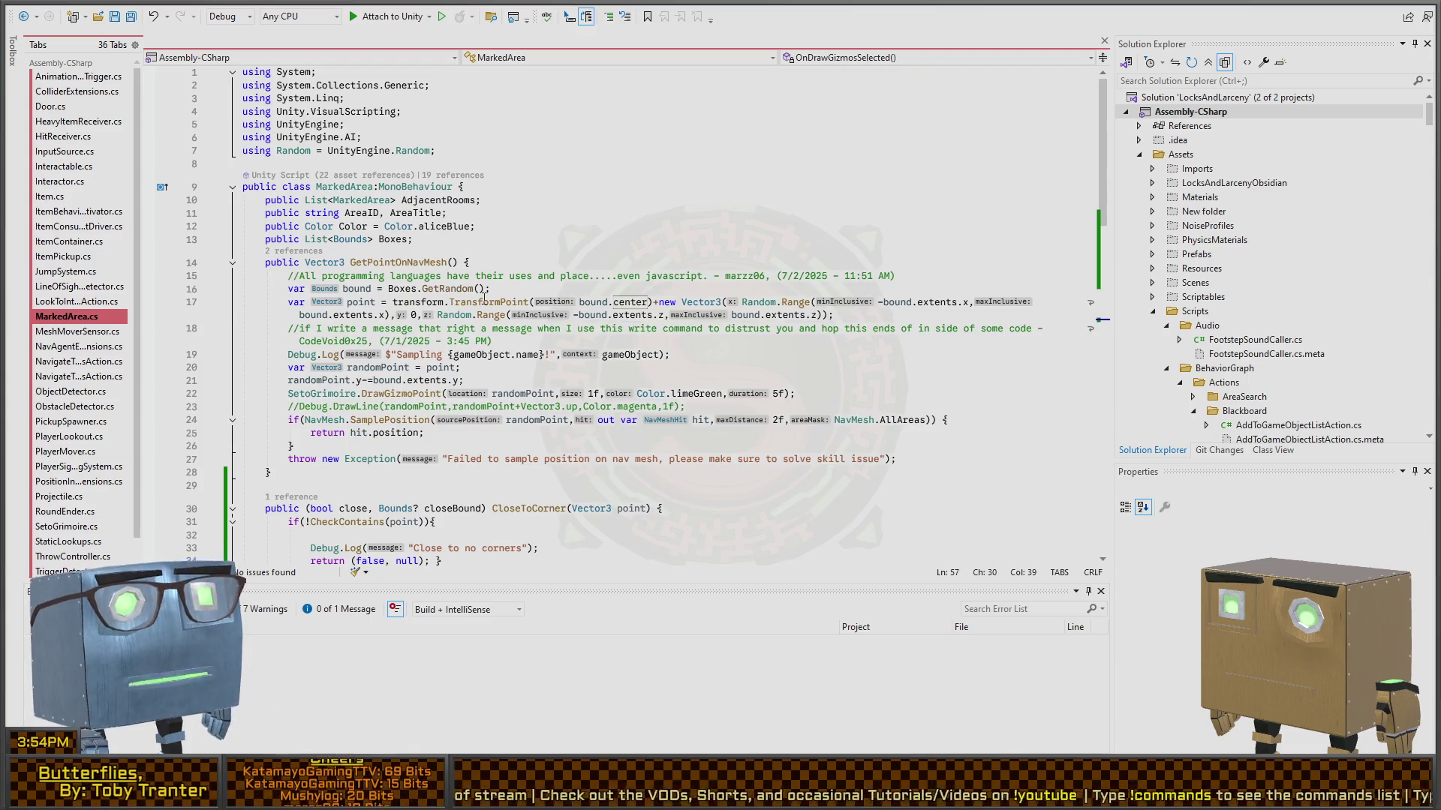
# - Delete the transform.TransformPoint( wrapper and its closing parenthesis on lines 17 and 37 together
pyautogui.click(529, 302)
pyautogui.hotkey('ctrl', 'Left')
pyautogui.hotkey('ctrl', 'Left')
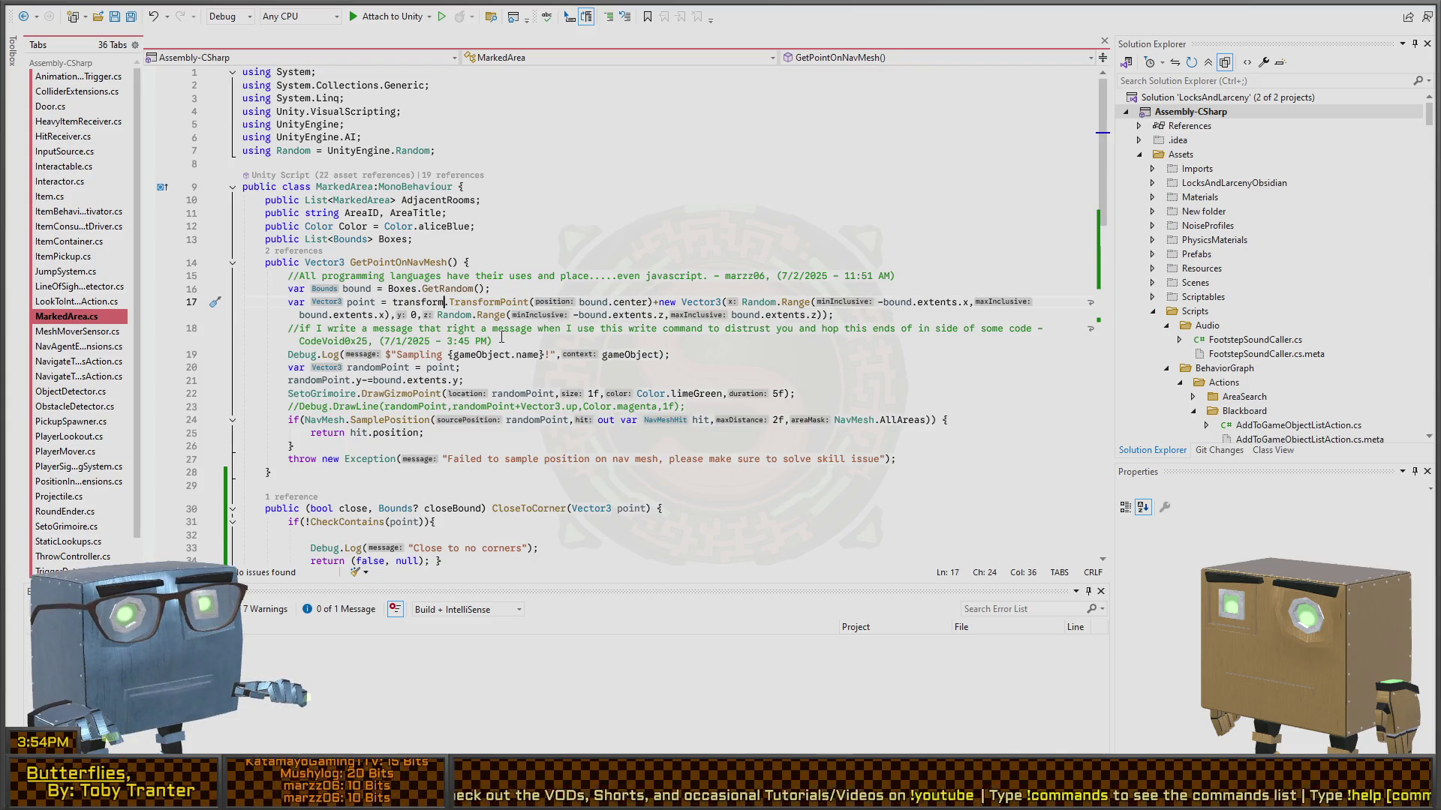
pyautogui.hotkey('ctrl', 'shift', 'Right')
pyautogui.hotkey('ctrl', 'shift', 'Right')
pyautogui.hotkey('ctrl', 'shift', 'Right')
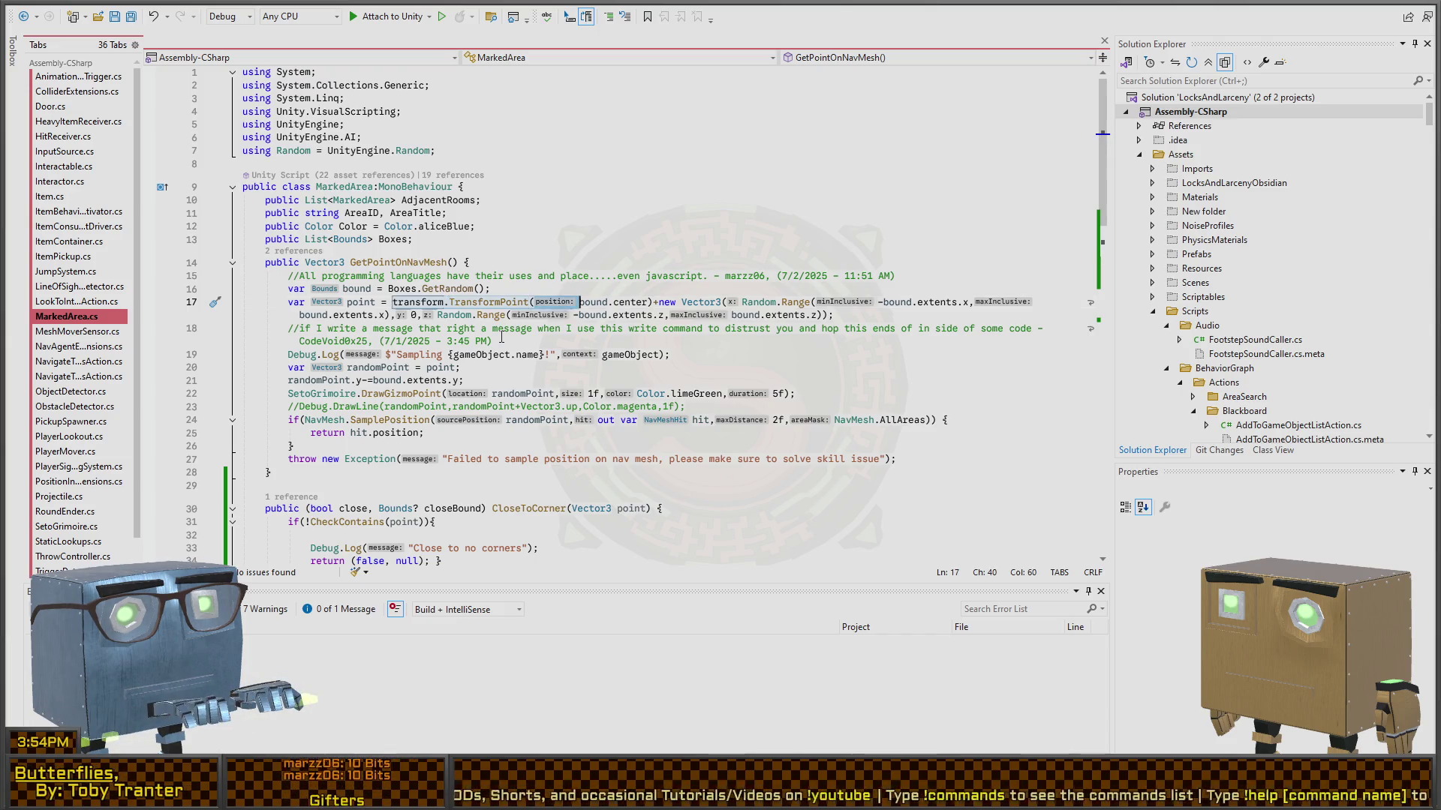
pyautogui.hotkey('ctrl', 'shift', 'Left')
pyautogui.hotkey('ctrl', 'shift', 'Left')
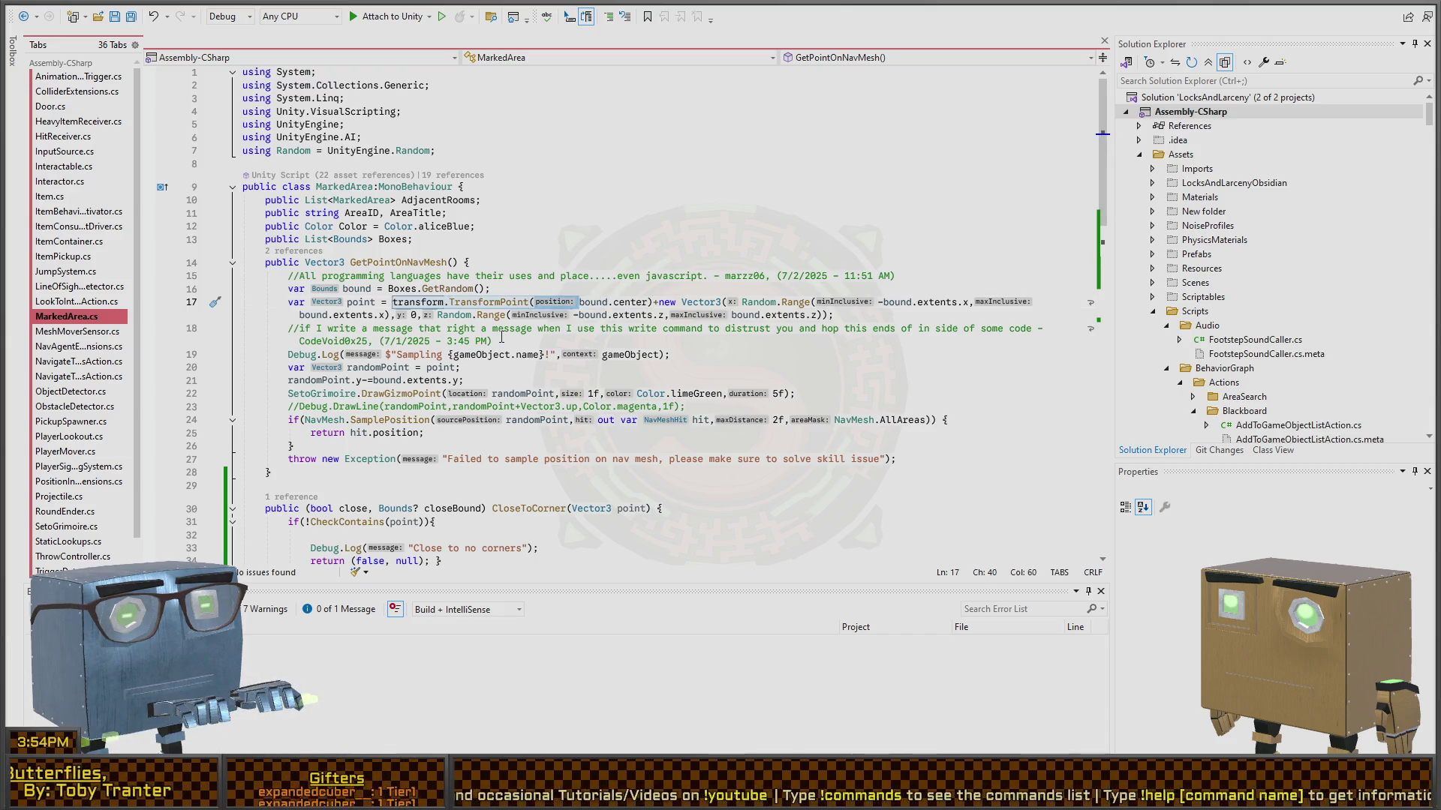
pyautogui.hotkey('alt', 'shift', '.')
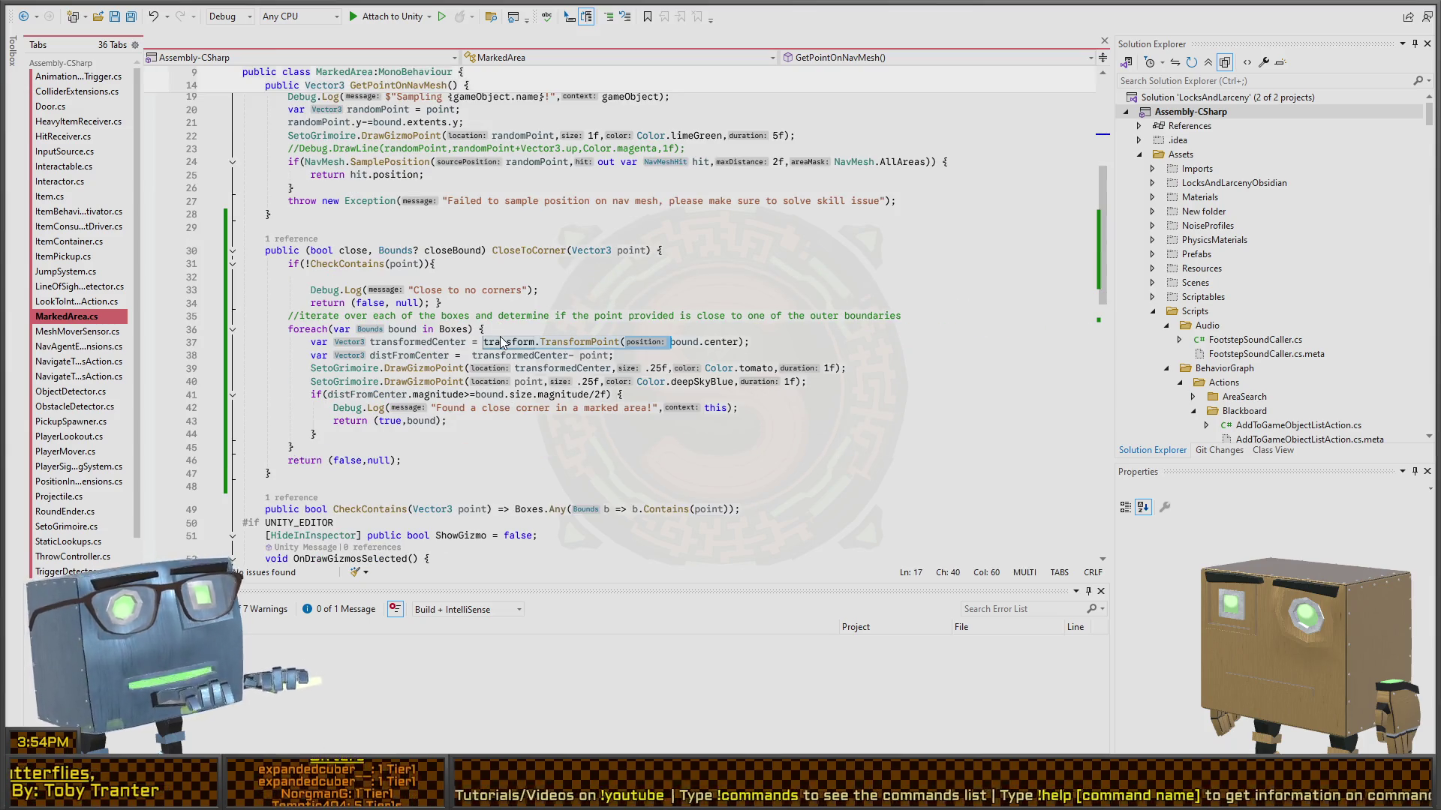
pyautogui.press('BackSpace')
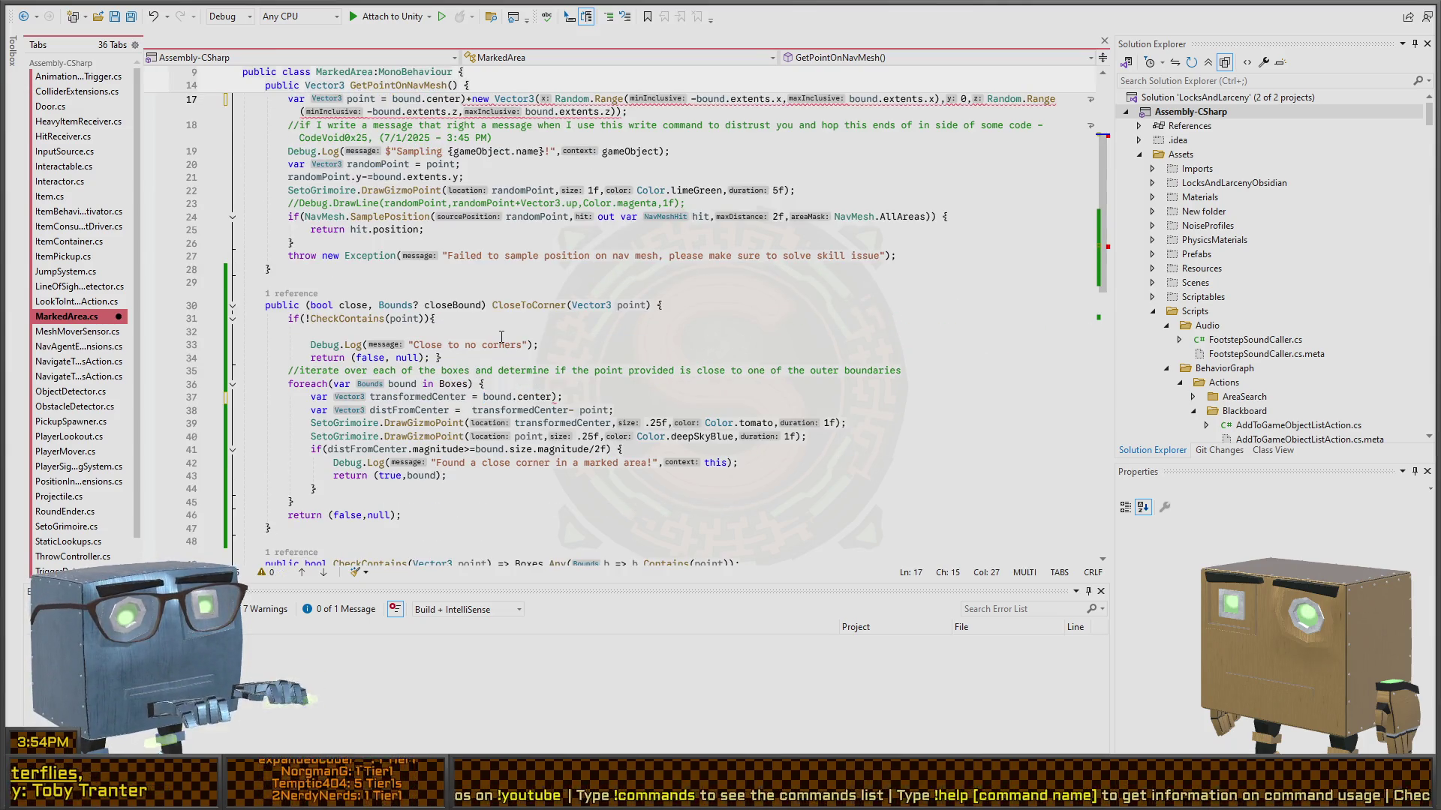
pyautogui.hotkey('ctrl', 'Right')
pyautogui.hotkey('ctrl', 'Right')
pyautogui.press('Delete')
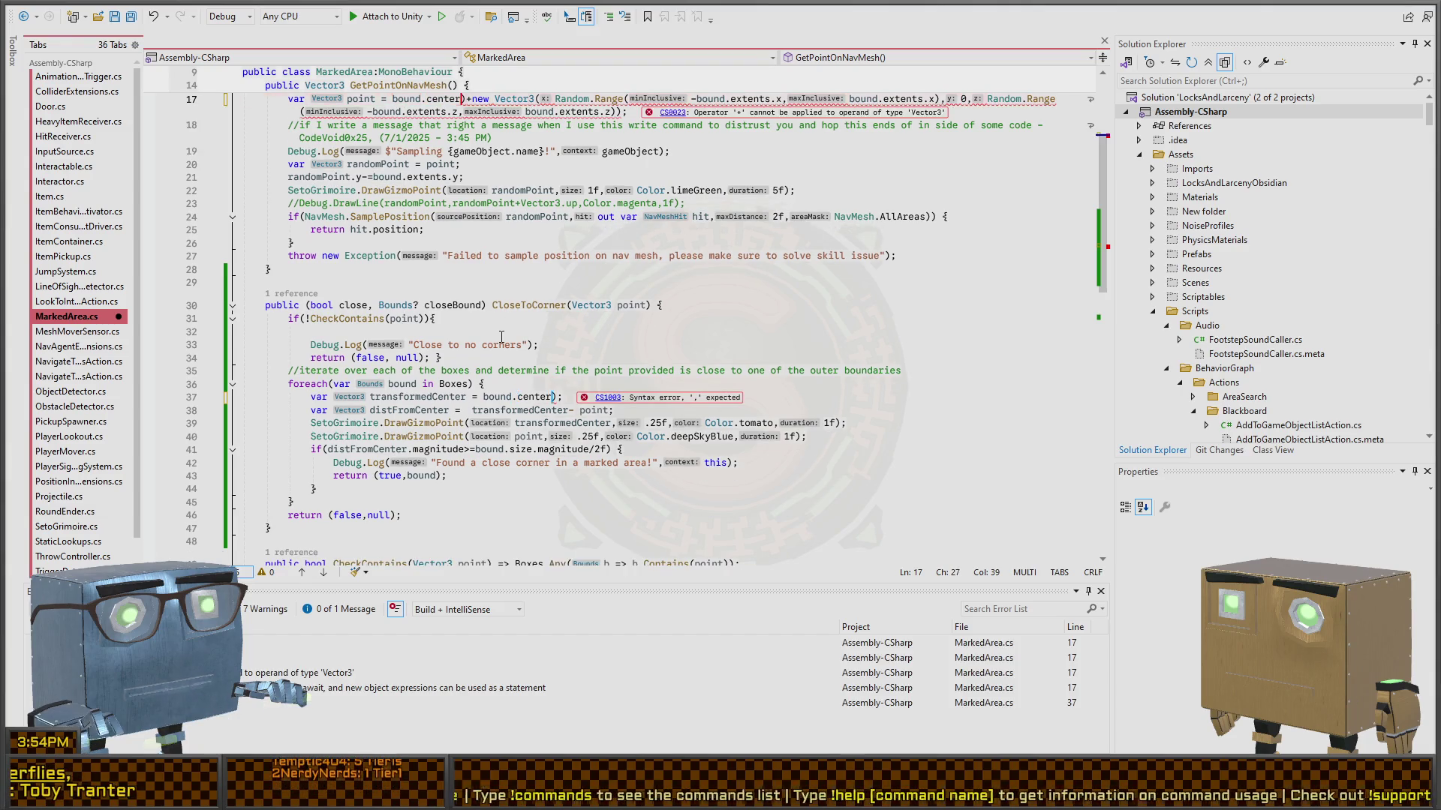
pyautogui.press('Escape')
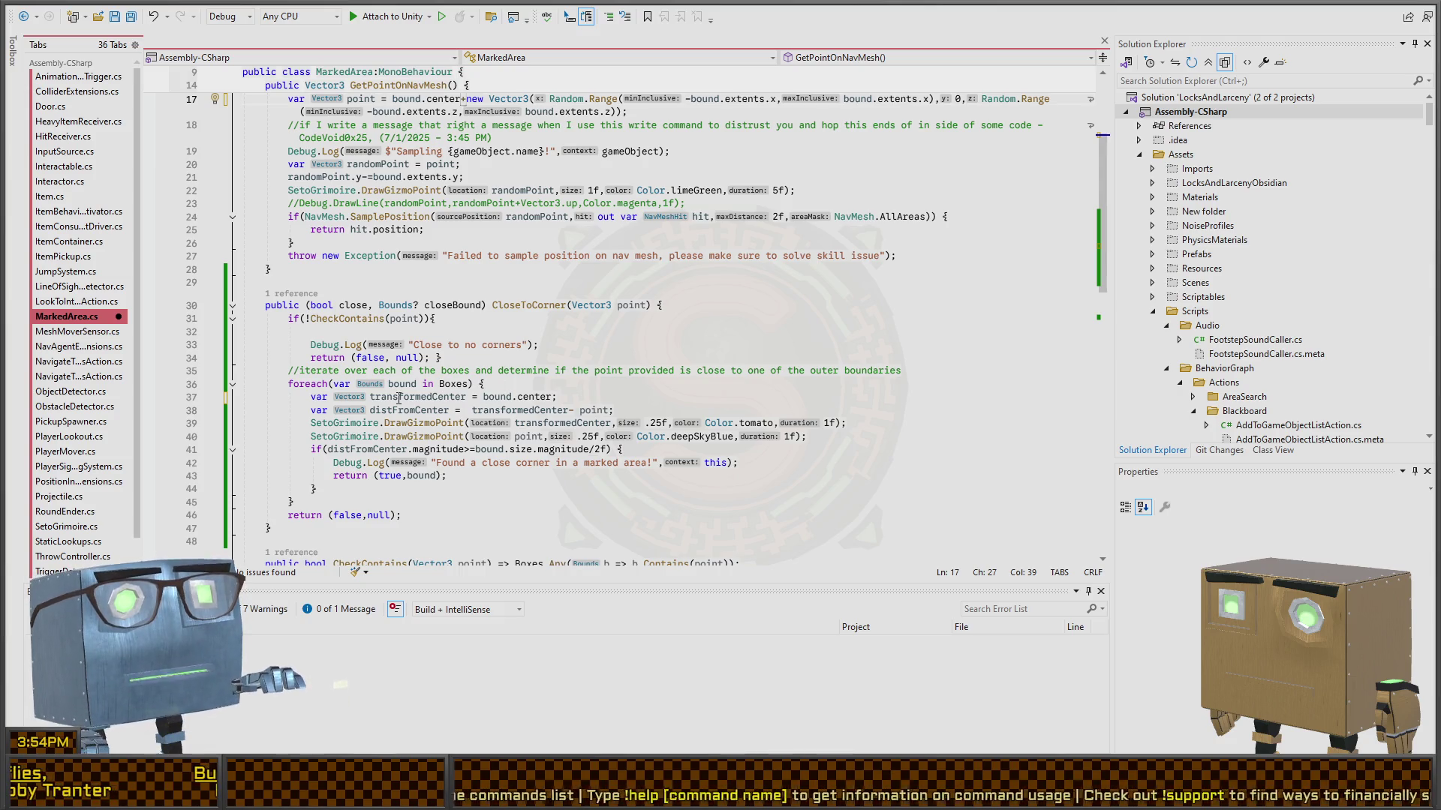
# - Replace the transformedCenter usage with bound.center, delete the transformedCenter line, and save
pyautogui.click(444, 397)
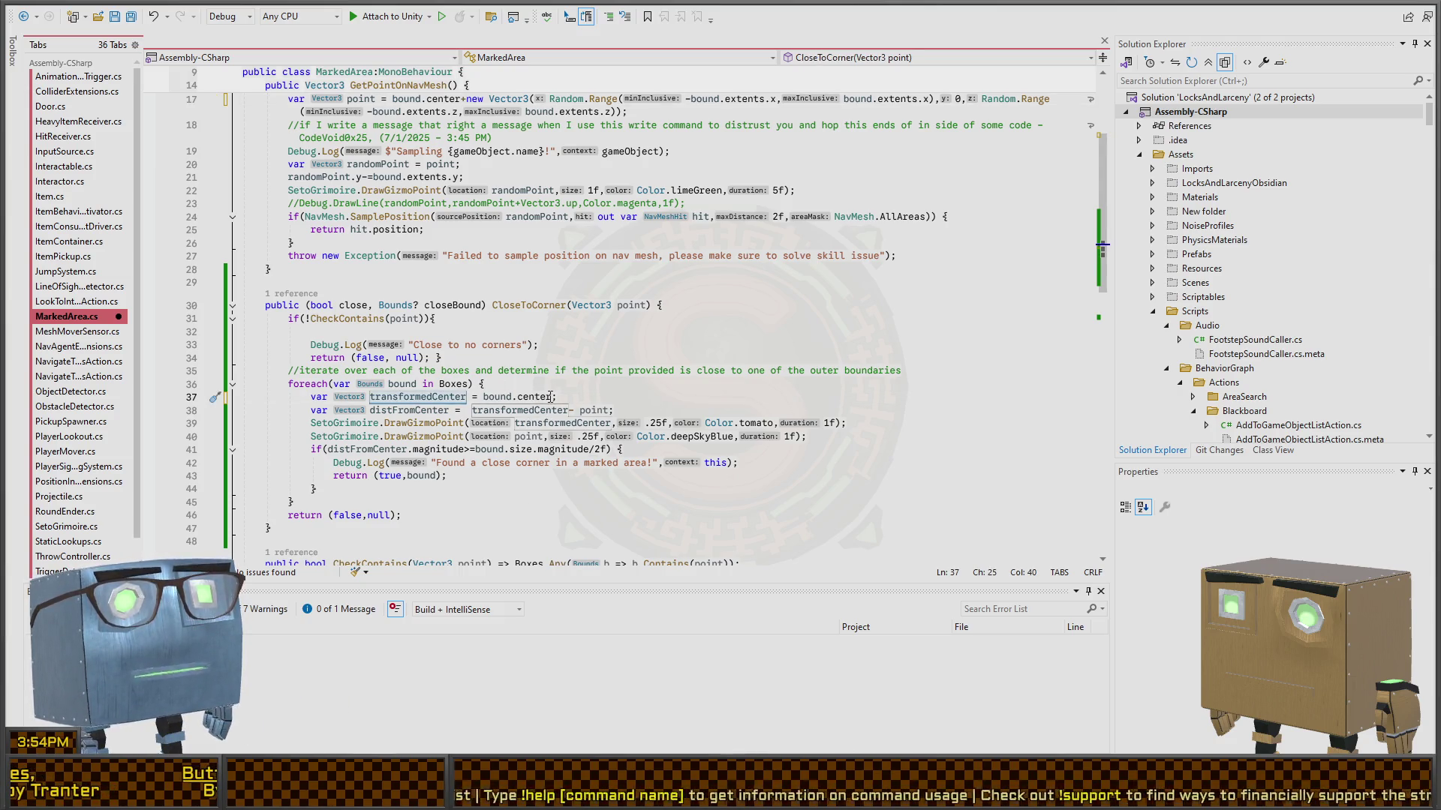
pyautogui.doubleClick(552, 424)
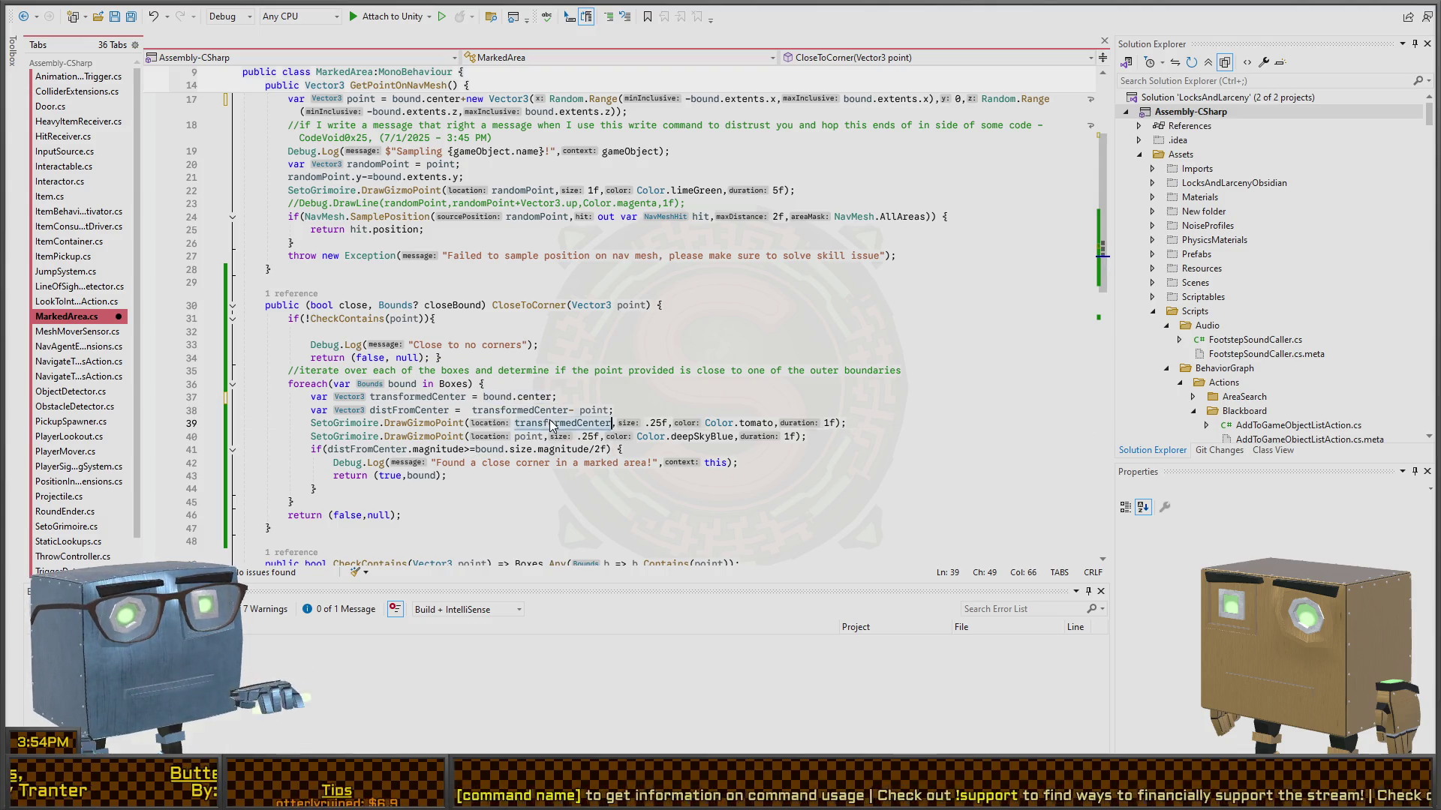
pyautogui.write('bound.center')
pyautogui.click(571, 396)
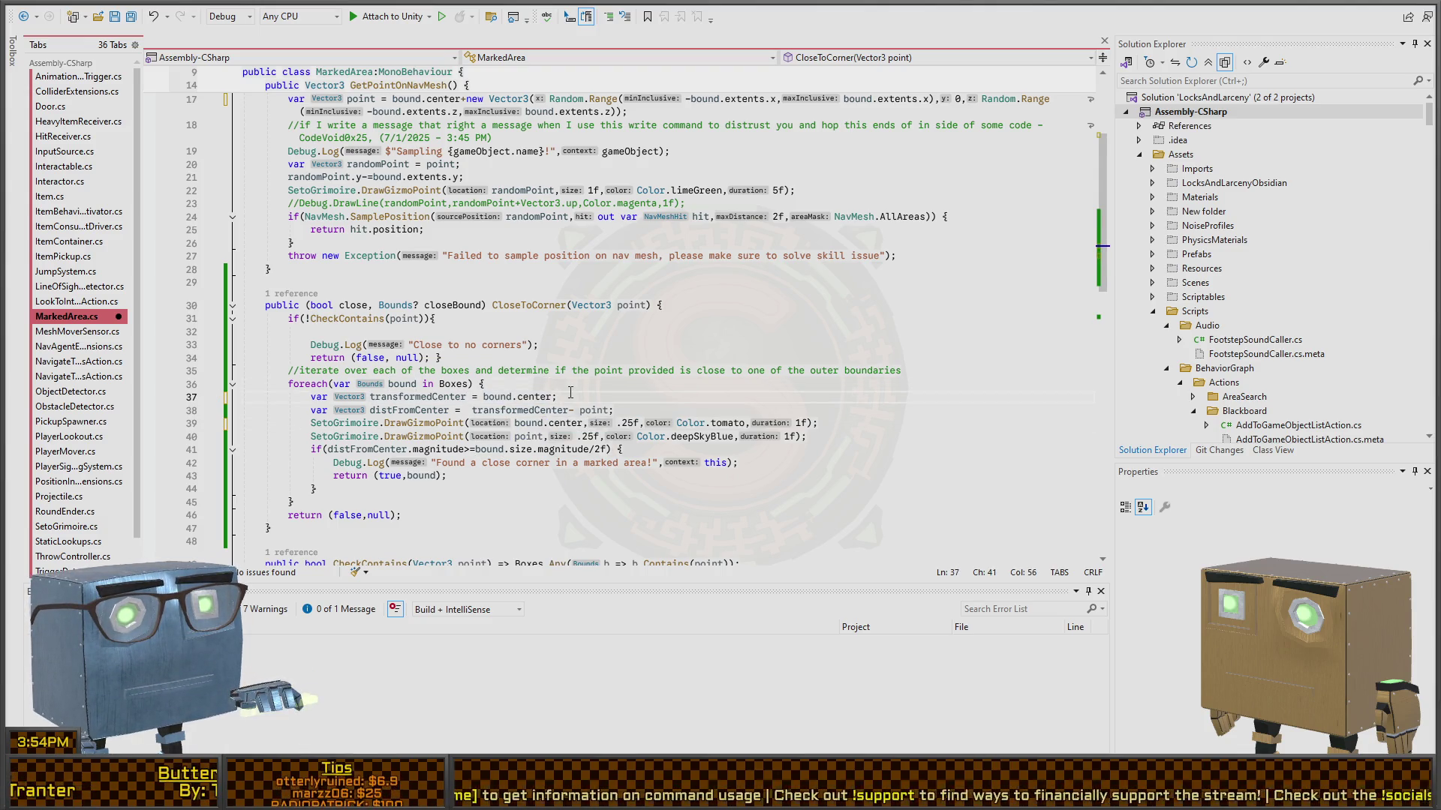
pyautogui.hotkey('shift', 'Home')
pyautogui.press('BackSpace')
pyautogui.press('BackSpace')
pyautogui.press('BackSpace')
pyautogui.scroll(5, 496, 347)
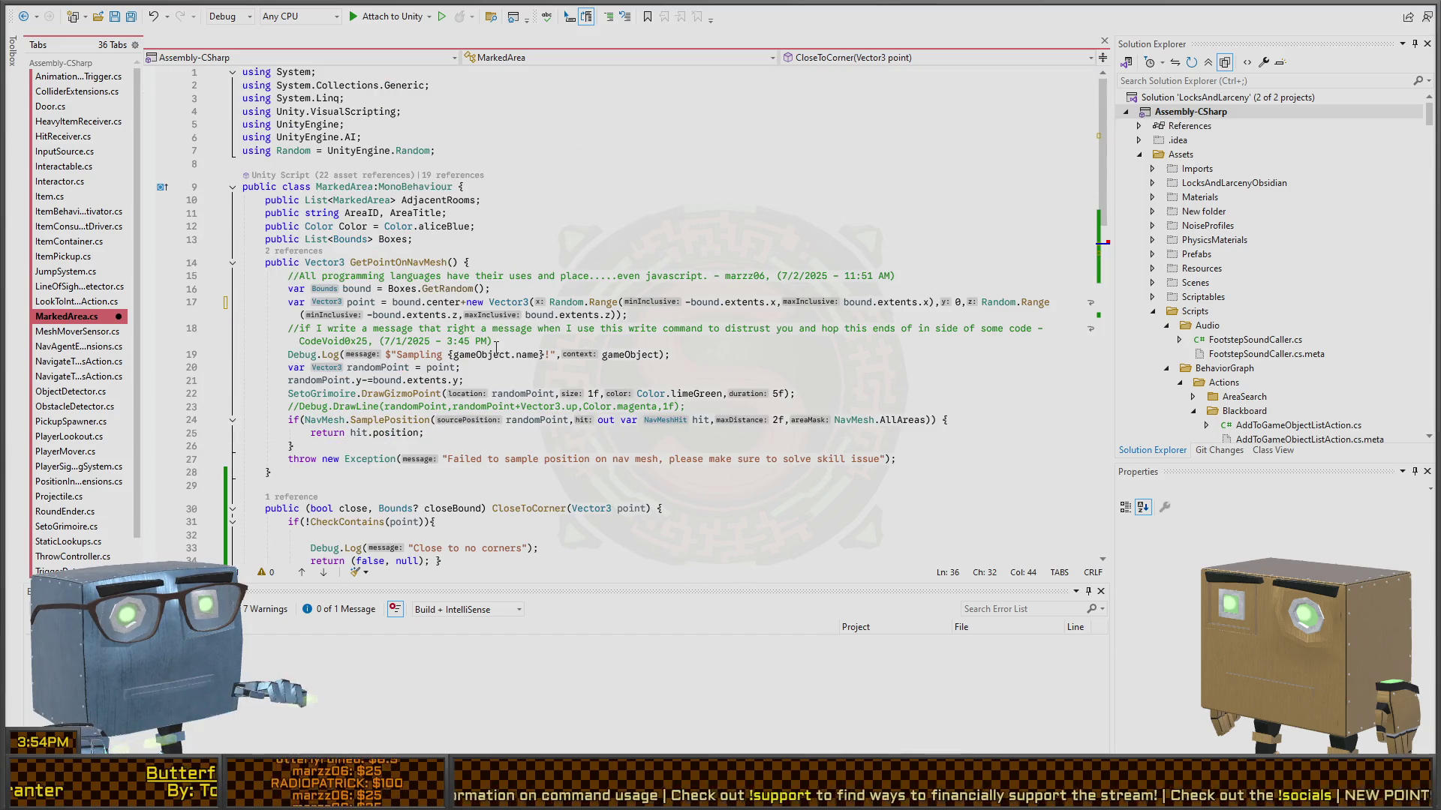
pyautogui.hotkey('ctrl', 's')
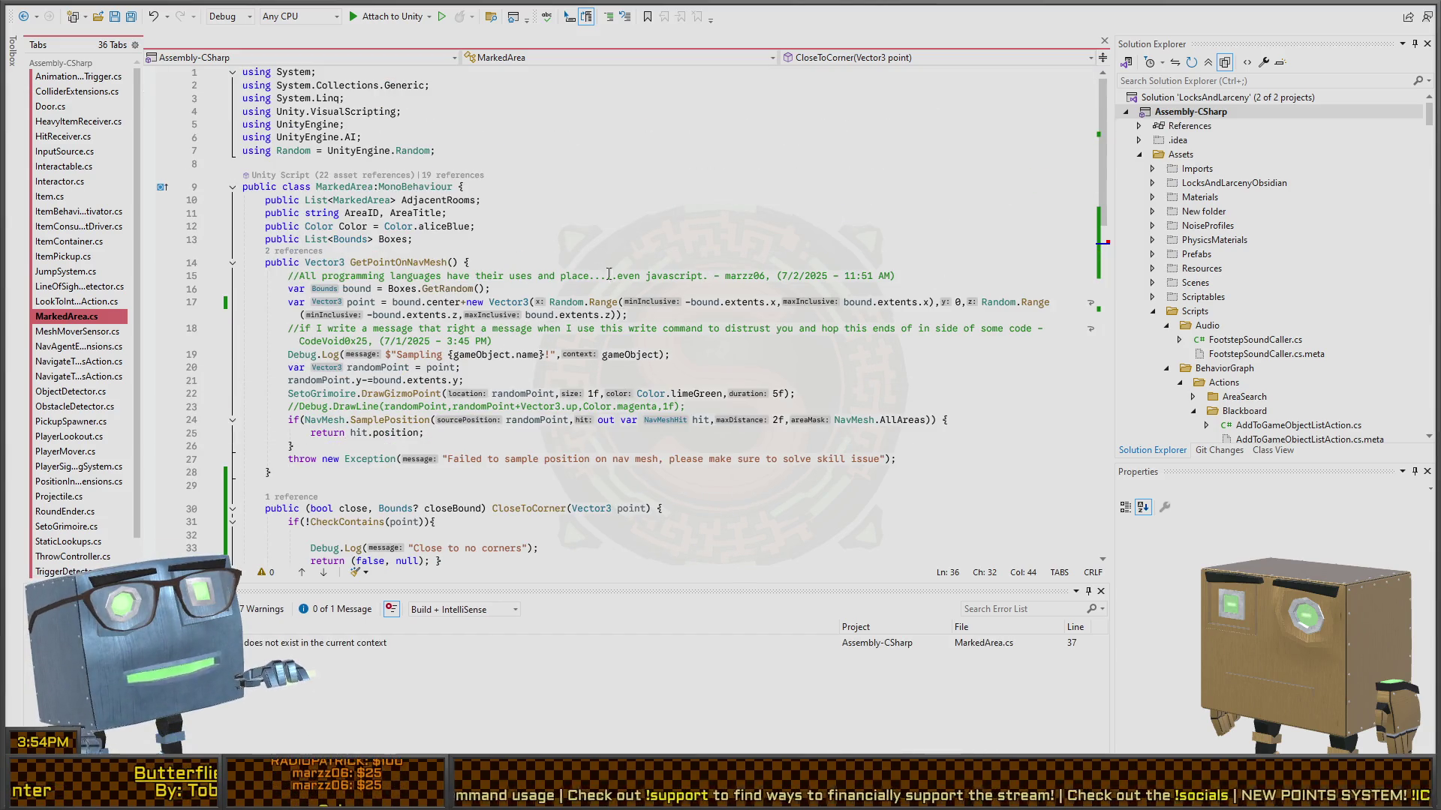
# - Make the distFromCenter calculation use bound.center instead of the undefined transformedCenter
pyautogui.scroll(-4, 551, 365)
pyautogui.scroll(-2, 552, 366)
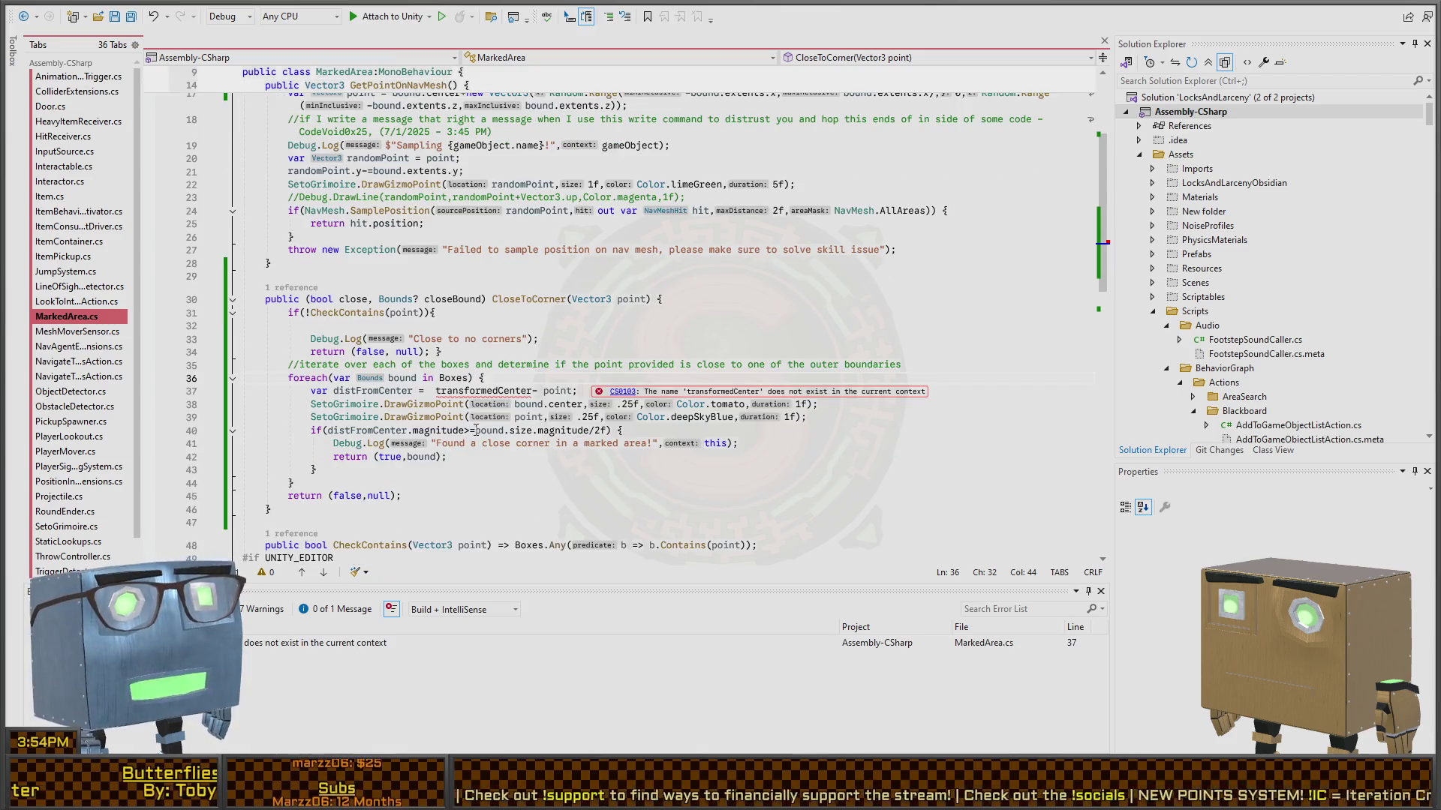
pyautogui.click(532, 391)
pyautogui.hotkey('ctrl', 'BackSpace')
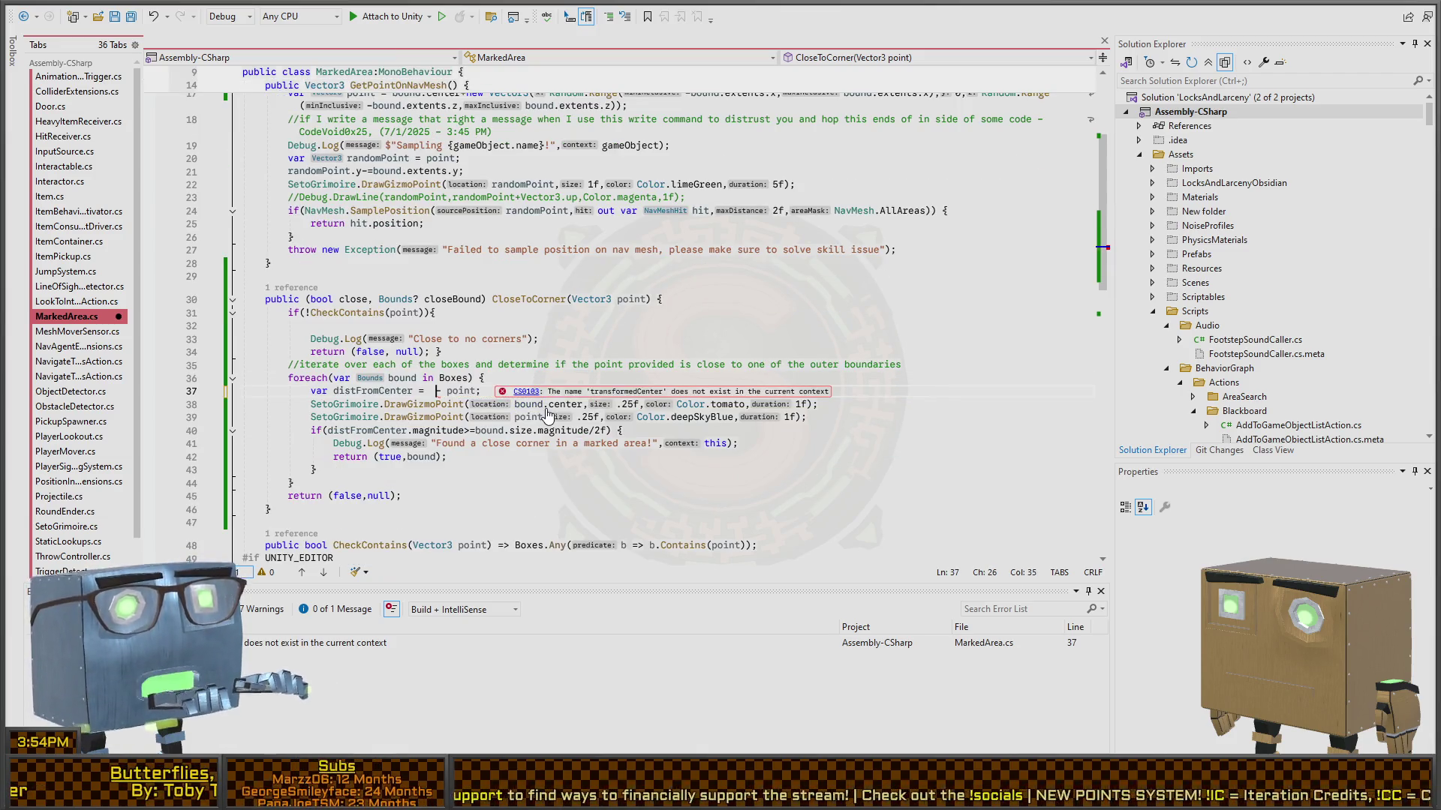
pyautogui.write('bound.center')
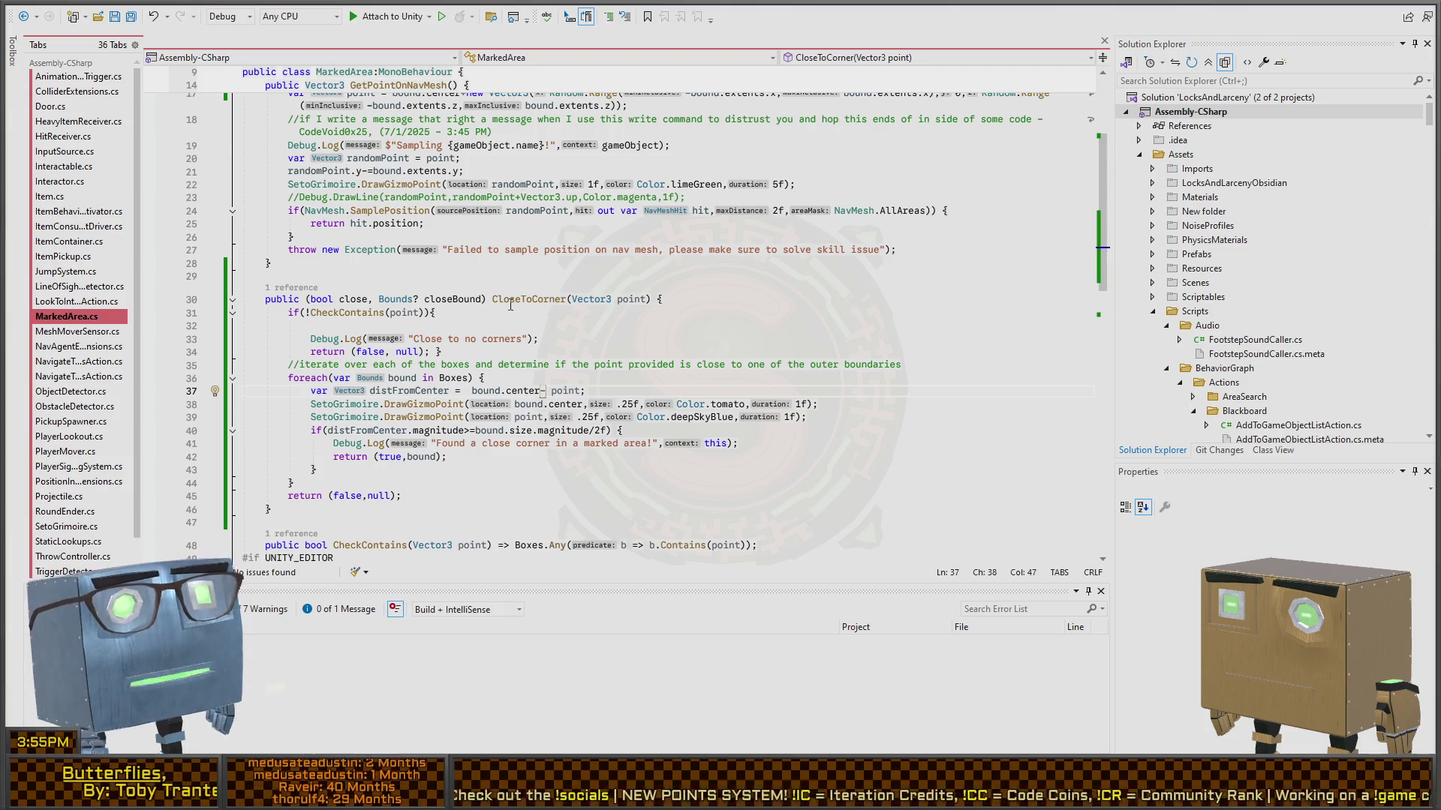
pyautogui.scroll(-10, 510, 305)
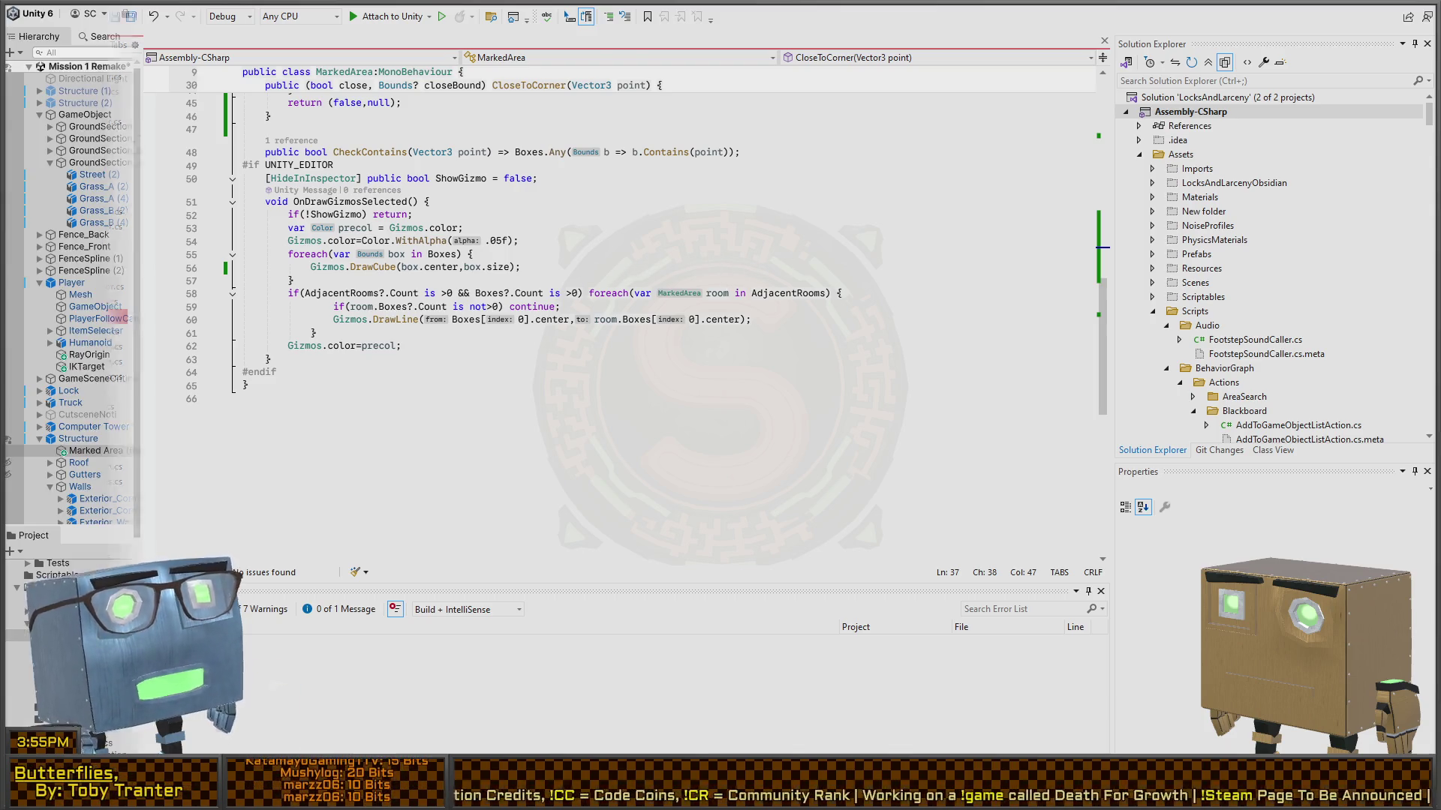
pyautogui.hotkey('alt', 'Tab')
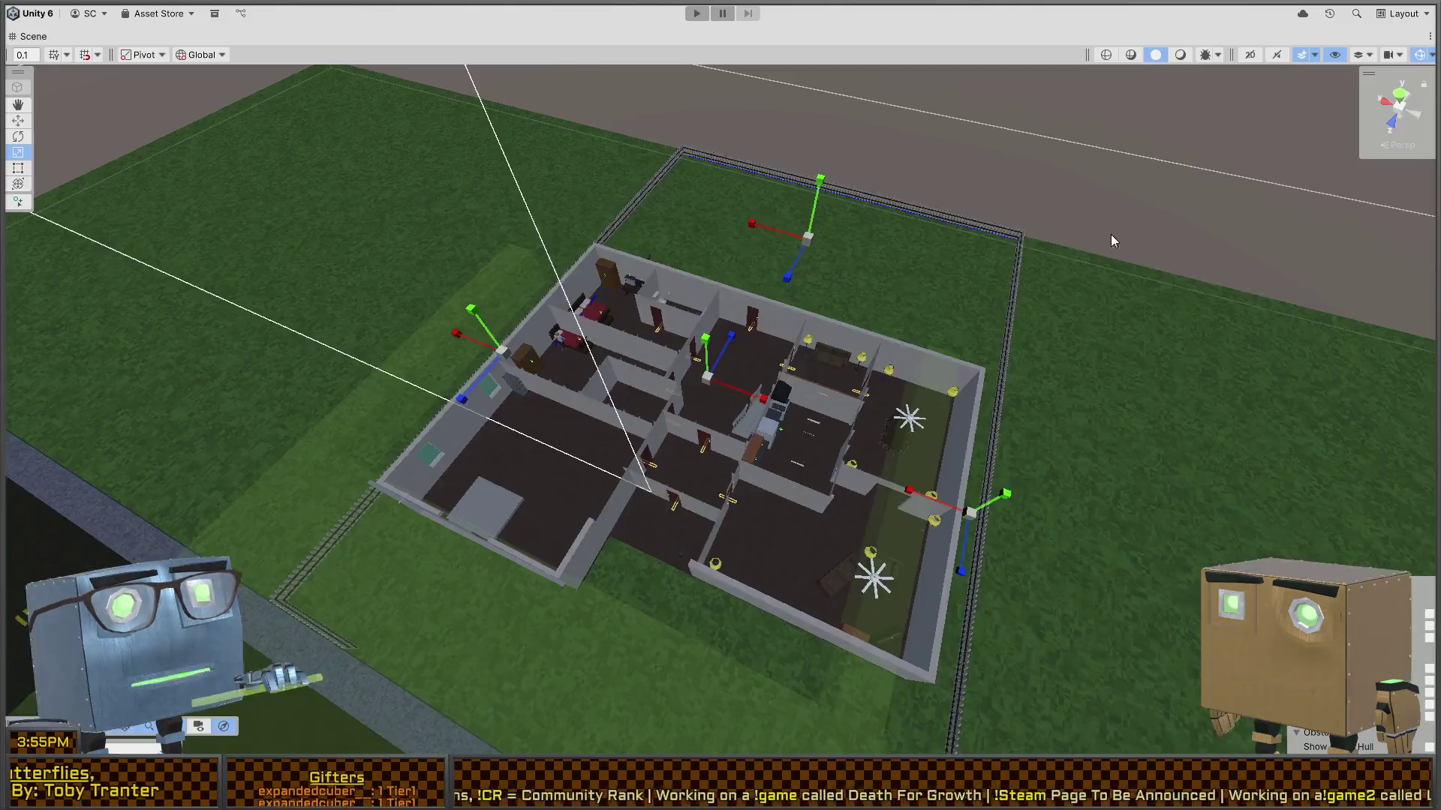
pyautogui.hotkey('shift', 'space')
pyautogui.moveTo(840, 274); pyautogui.dragTo(650, 321)
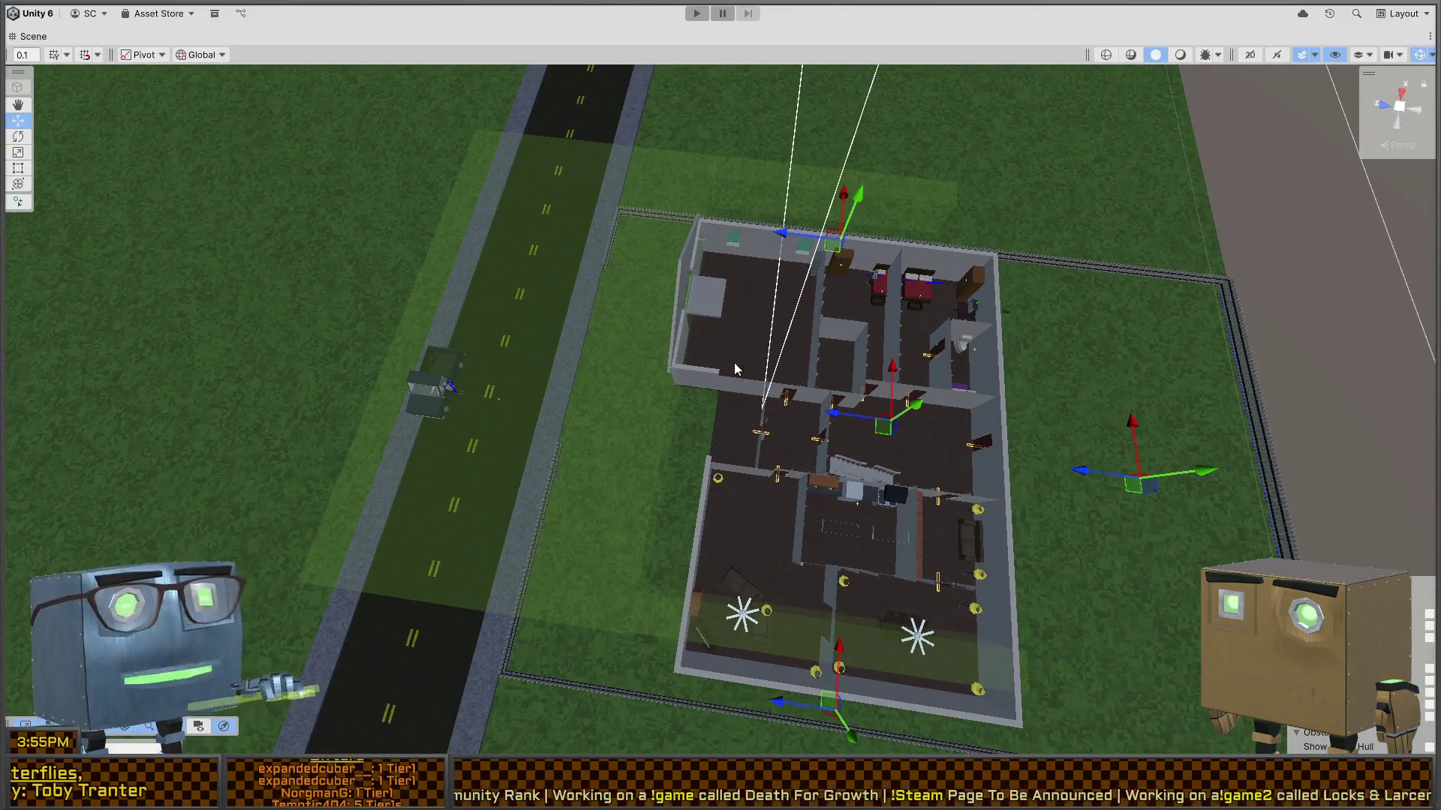
pyautogui.moveTo(816, 370); pyautogui.dragTo(390, 338)
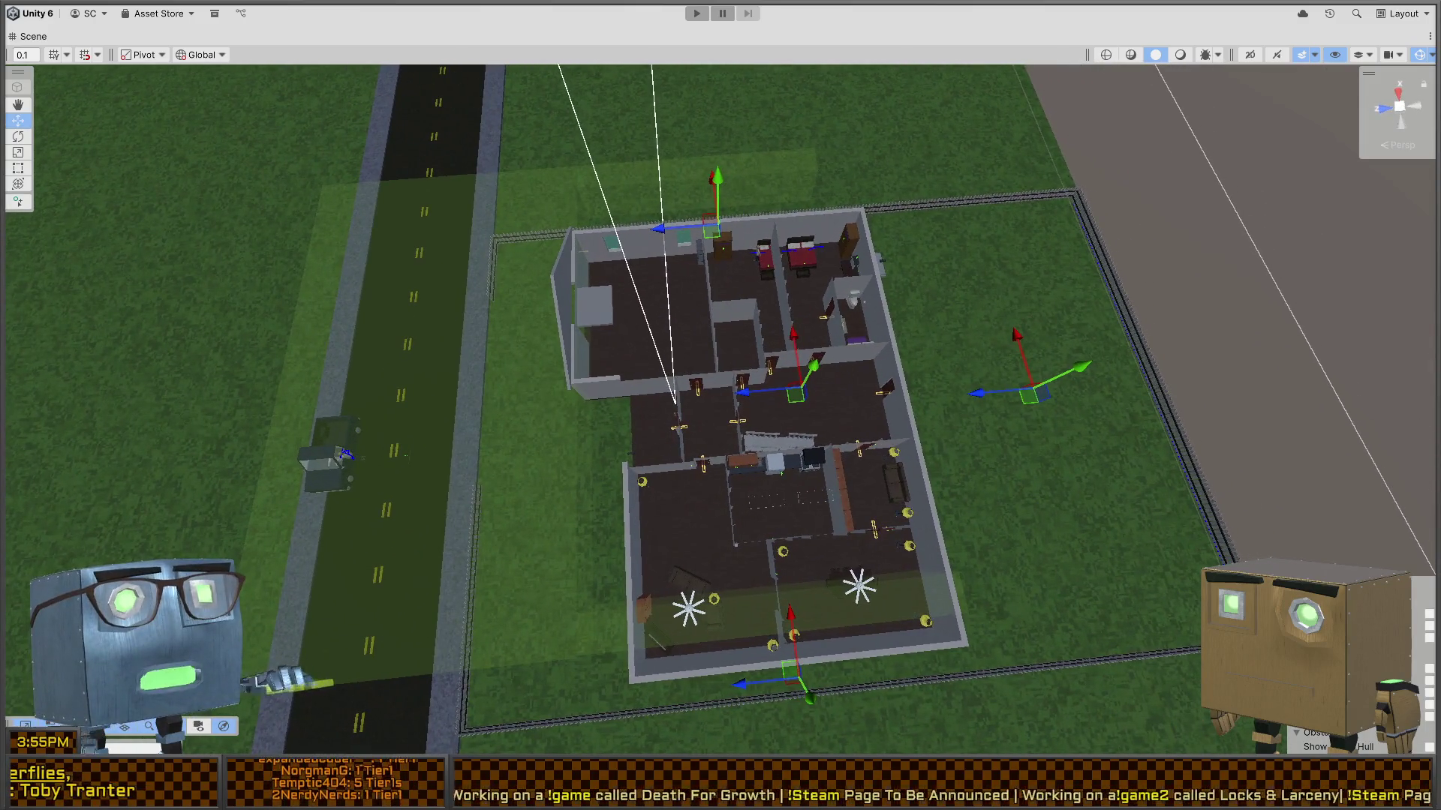
pyautogui.hotkey('alt', 'Tab')
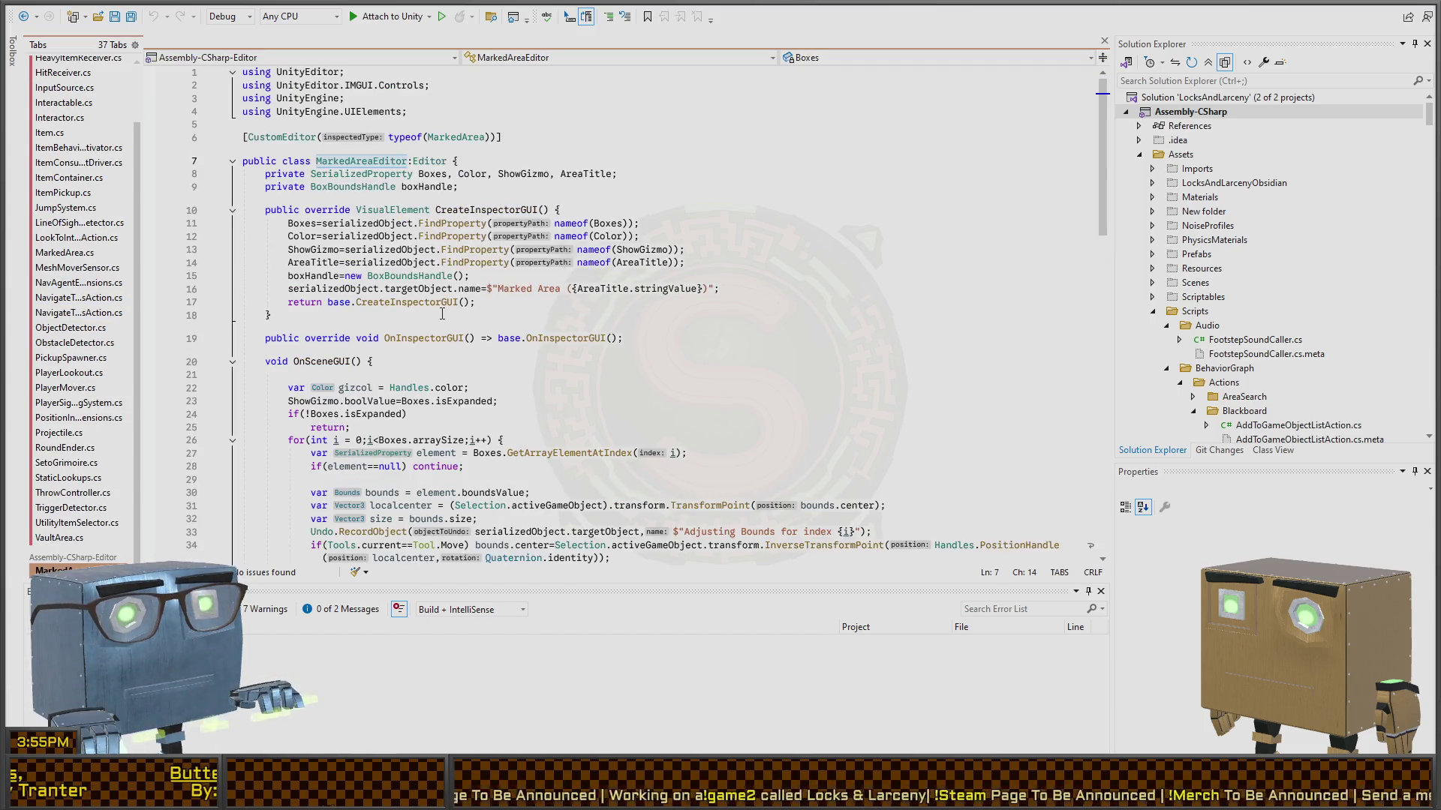
# - Strip the transform wrapper on line 31 so localcenter is set straight from bounds.center
pyautogui.scroll(-7, 361, 282)
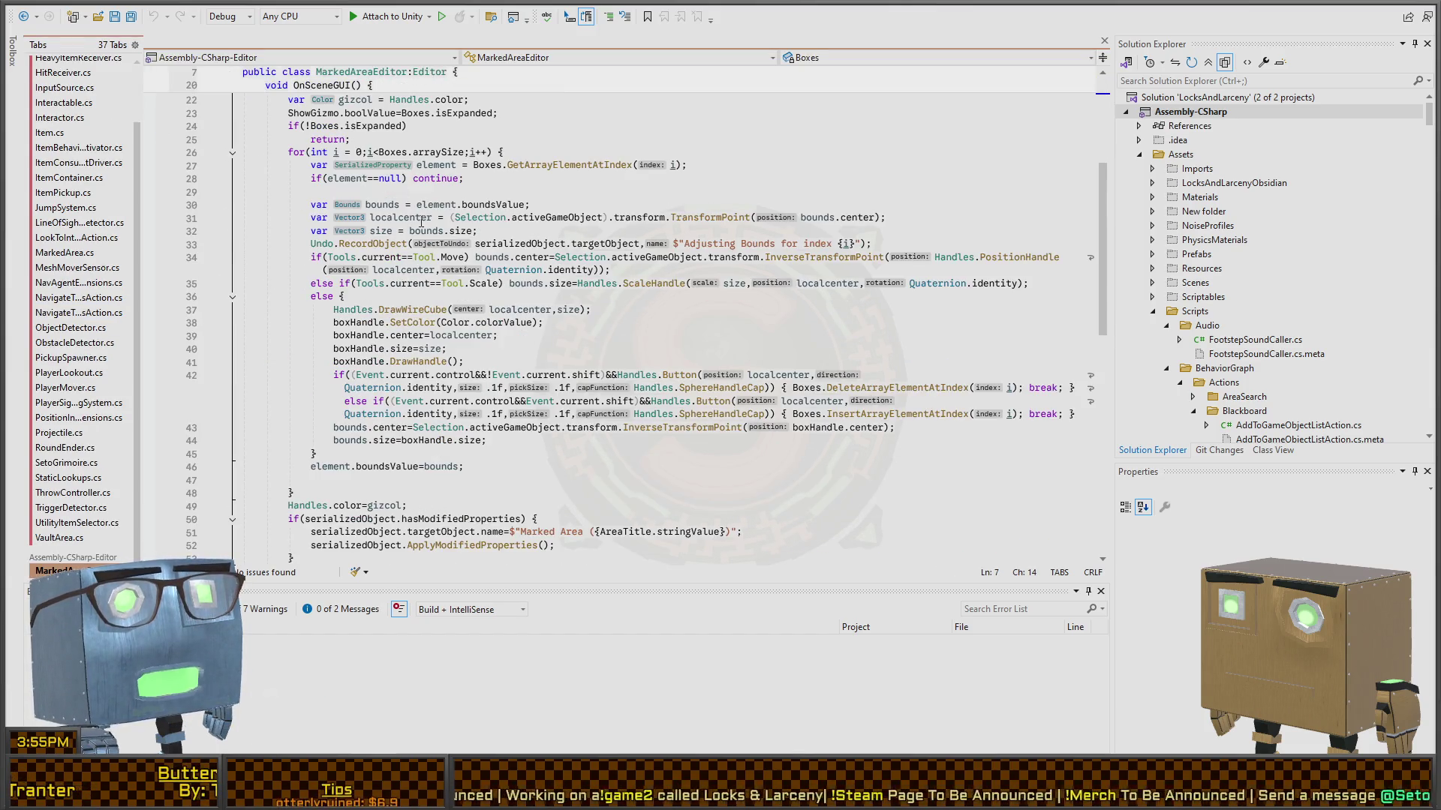
pyautogui.click(553, 218)
pyautogui.click(710, 230)
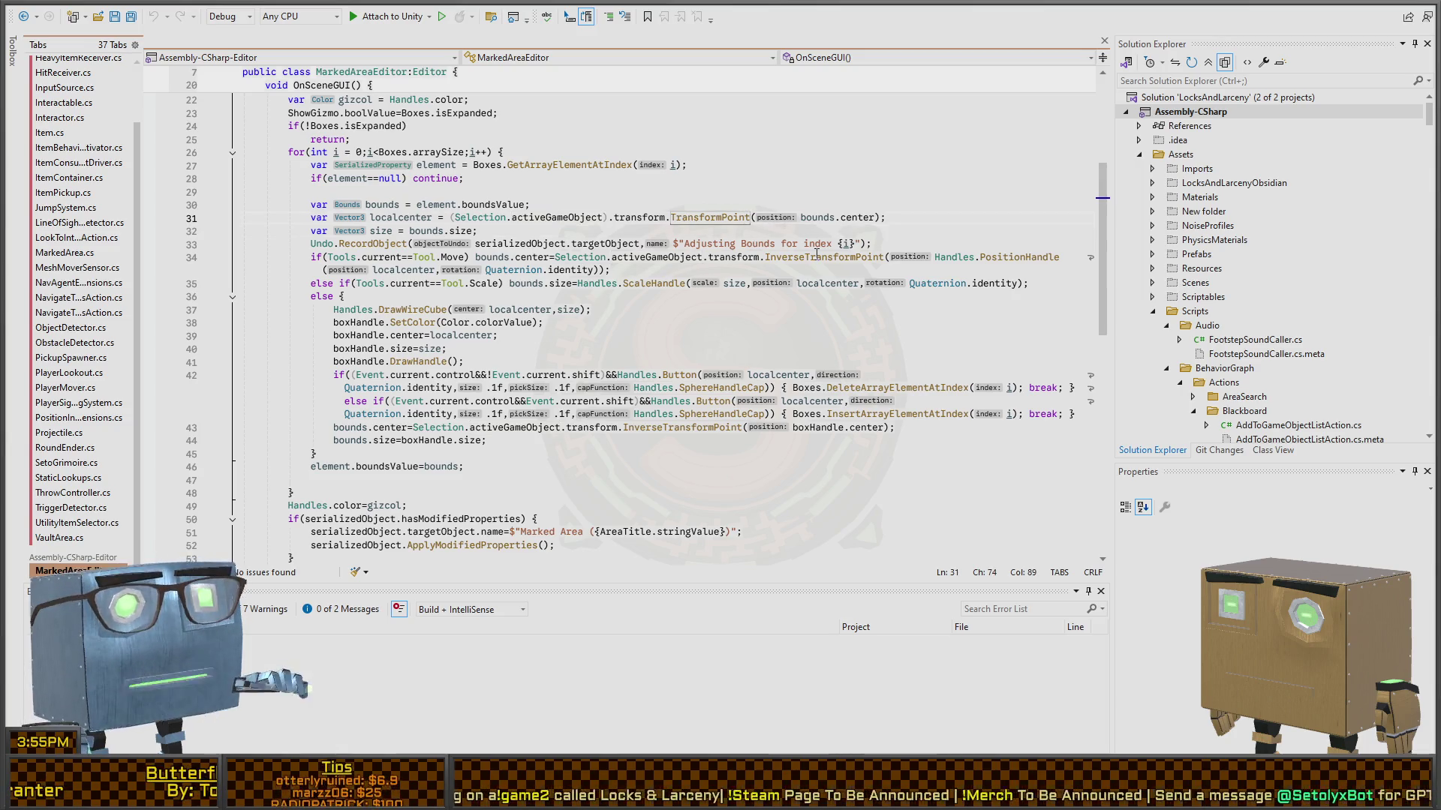
pyautogui.hotkey('ctrl', 'shift', 'Left')
pyautogui.hotkey('ctrl', 'shift', 'Left')
pyautogui.hotkey('ctrl', 'shift', 'Left')
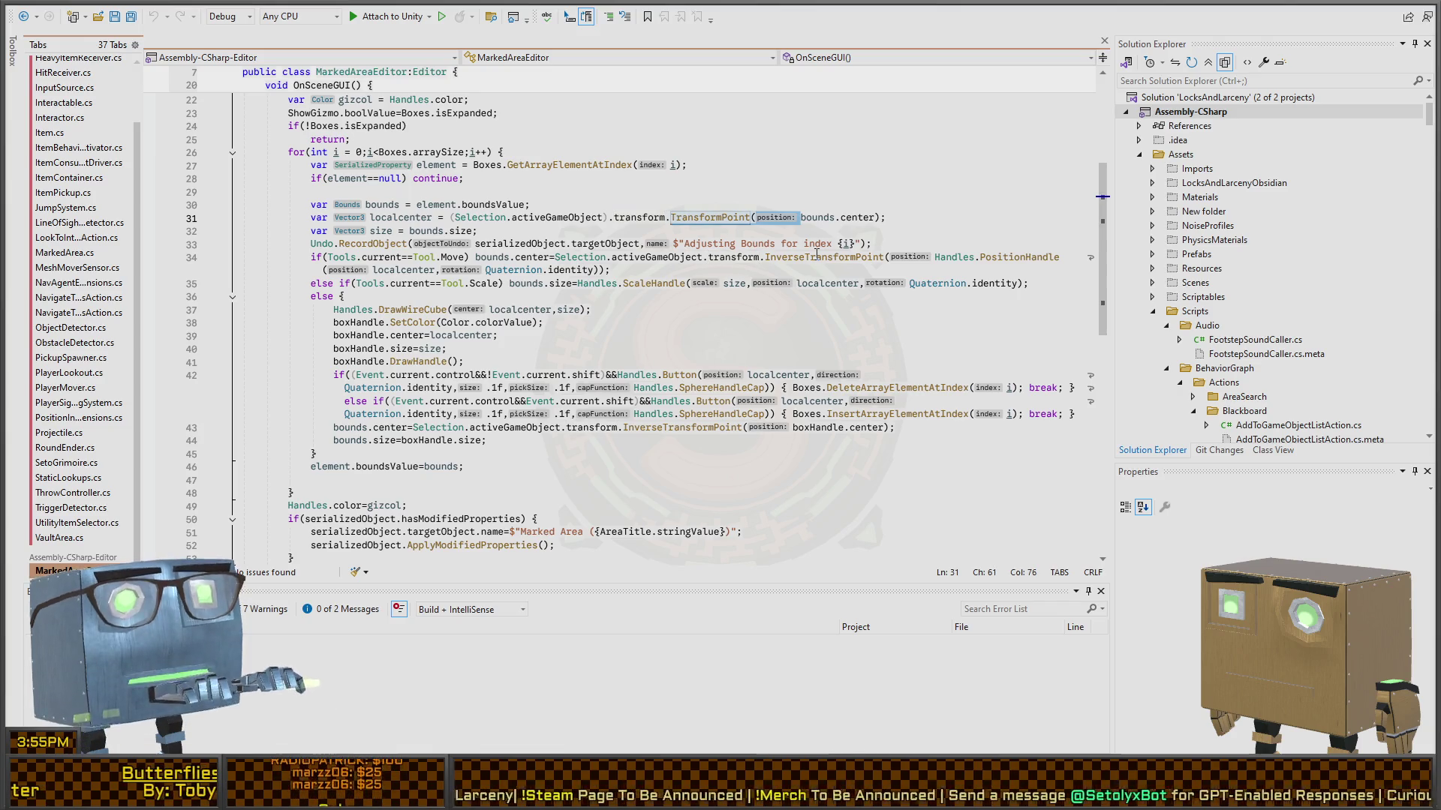
pyautogui.hotkey('ctrl', 'shift', 'Left')
pyautogui.hotkey('ctrl', 'shift', 'Left')
pyautogui.hotkey('ctrl', 'shift', 'Left')
pyautogui.press('Delete')
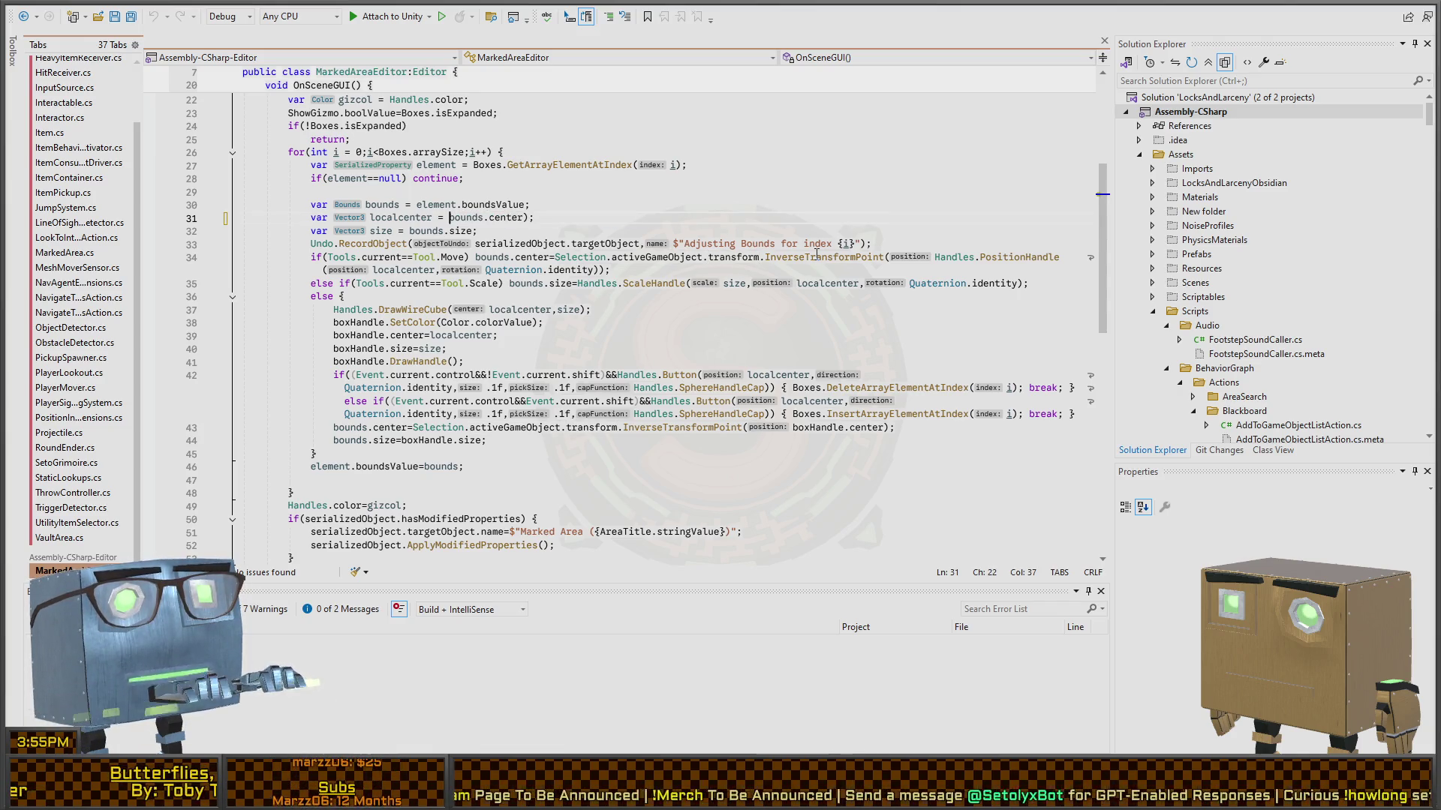
pyautogui.press('End')
pyautogui.press('BackSpace')
pyautogui.press('BackSpace')
pyautogui.write(';')
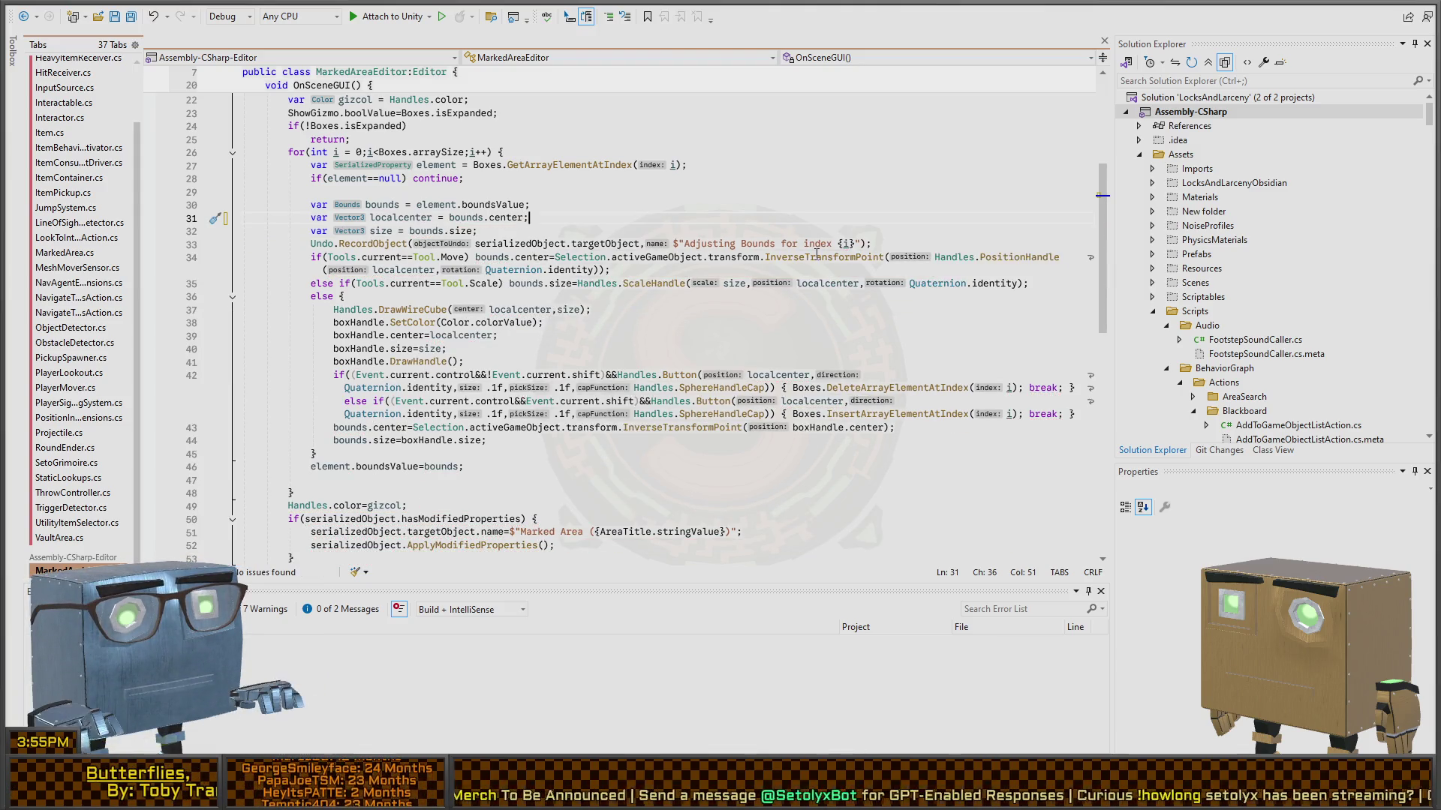
# - Search for TransformPoint and delete the Selection InverseTransformPoint wrapper on line 34
pyautogui.hotkey('ctrl', 'f')
pyautogui.write('Transform')
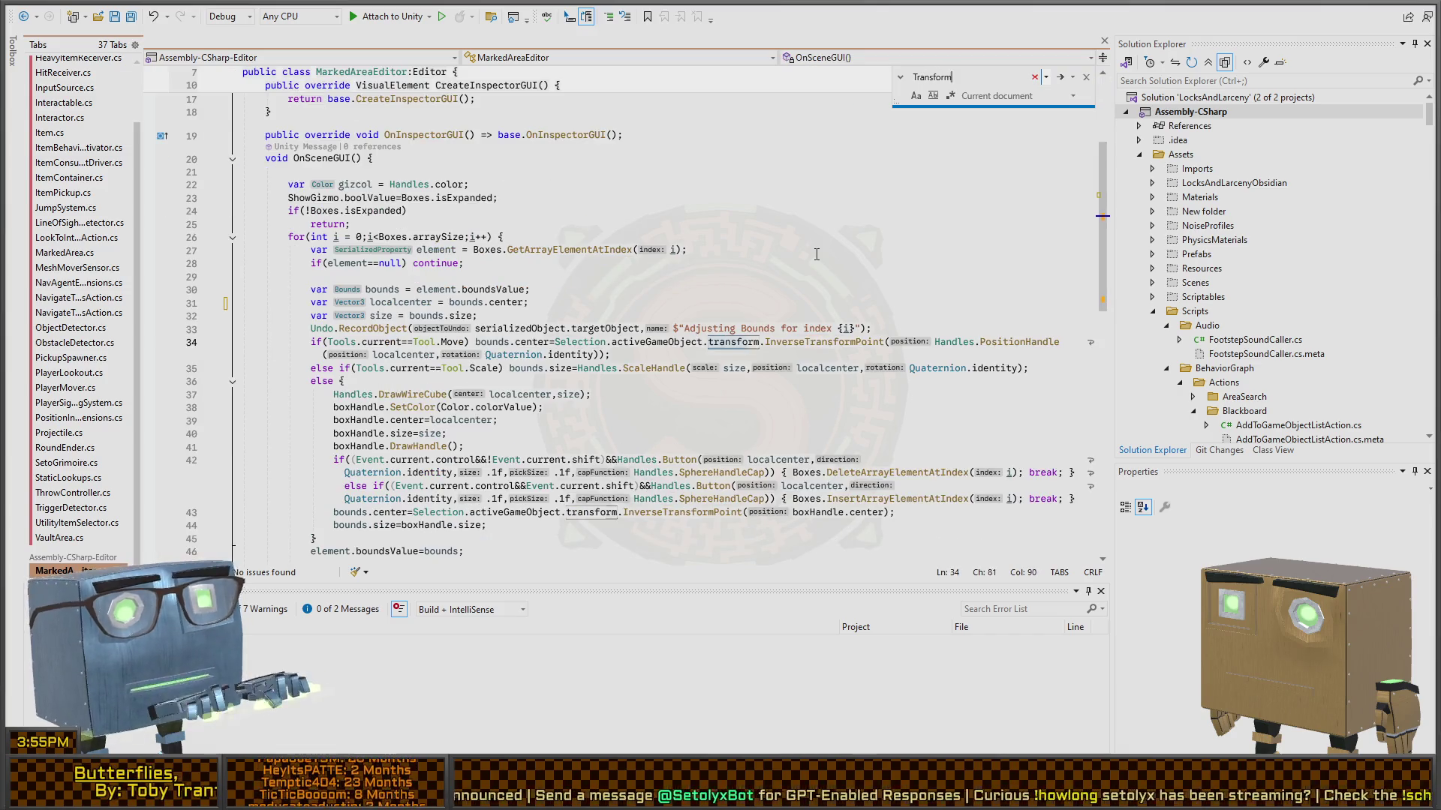
pyautogui.write('Point')
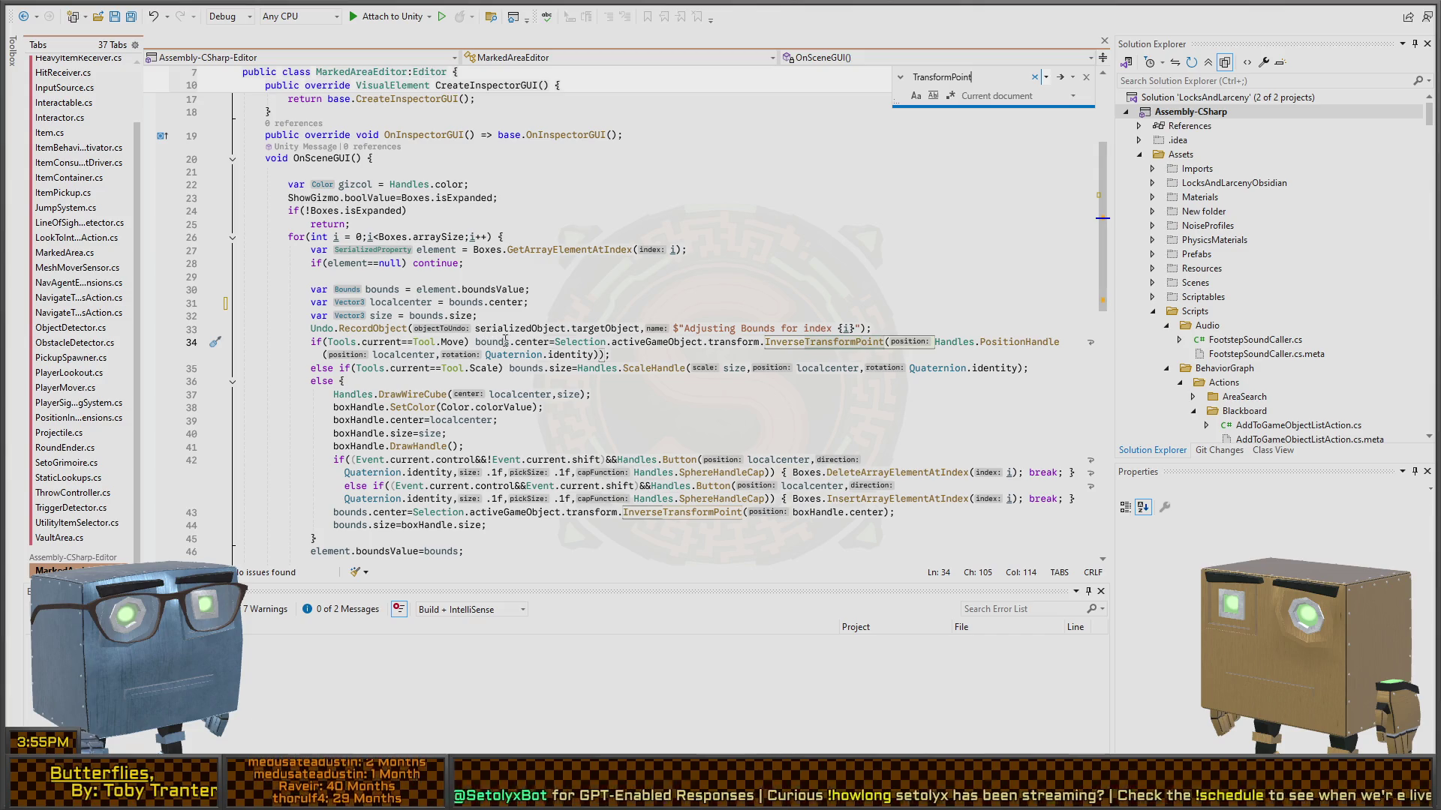
pyautogui.click(554, 343)
pyautogui.hotkey('ctrl', 'shift', 'Right')
pyautogui.hotkey('ctrl', 'shift', 'Right')
pyautogui.hotkey('ctrl', 'shift', 'Right')
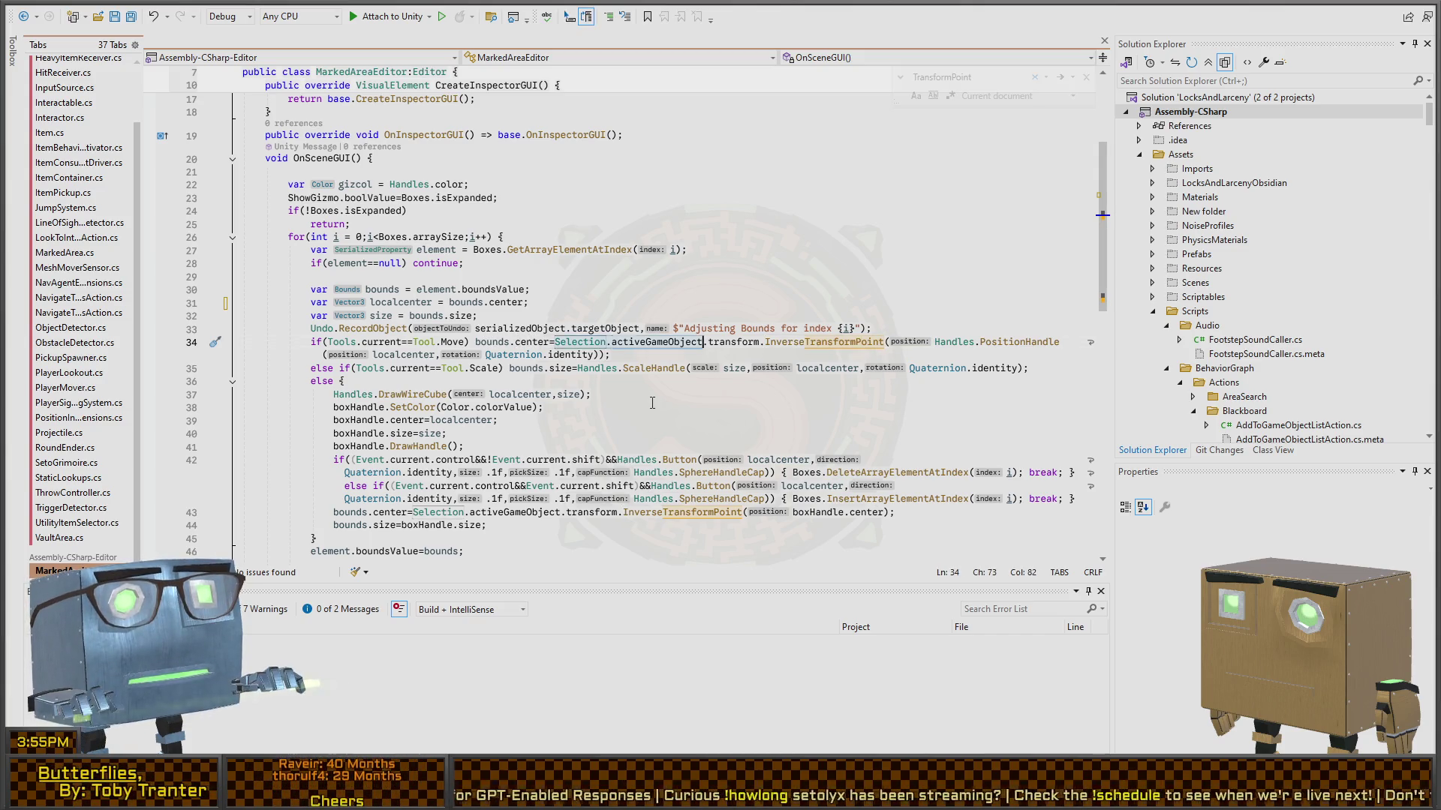
pyautogui.hotkey('ctrl', 'shift', 'Right')
pyautogui.hotkey('ctrl', 'shift', 'Right')
pyautogui.hotkey('ctrl', 'shift', 'Right')
pyautogui.press('Delete')
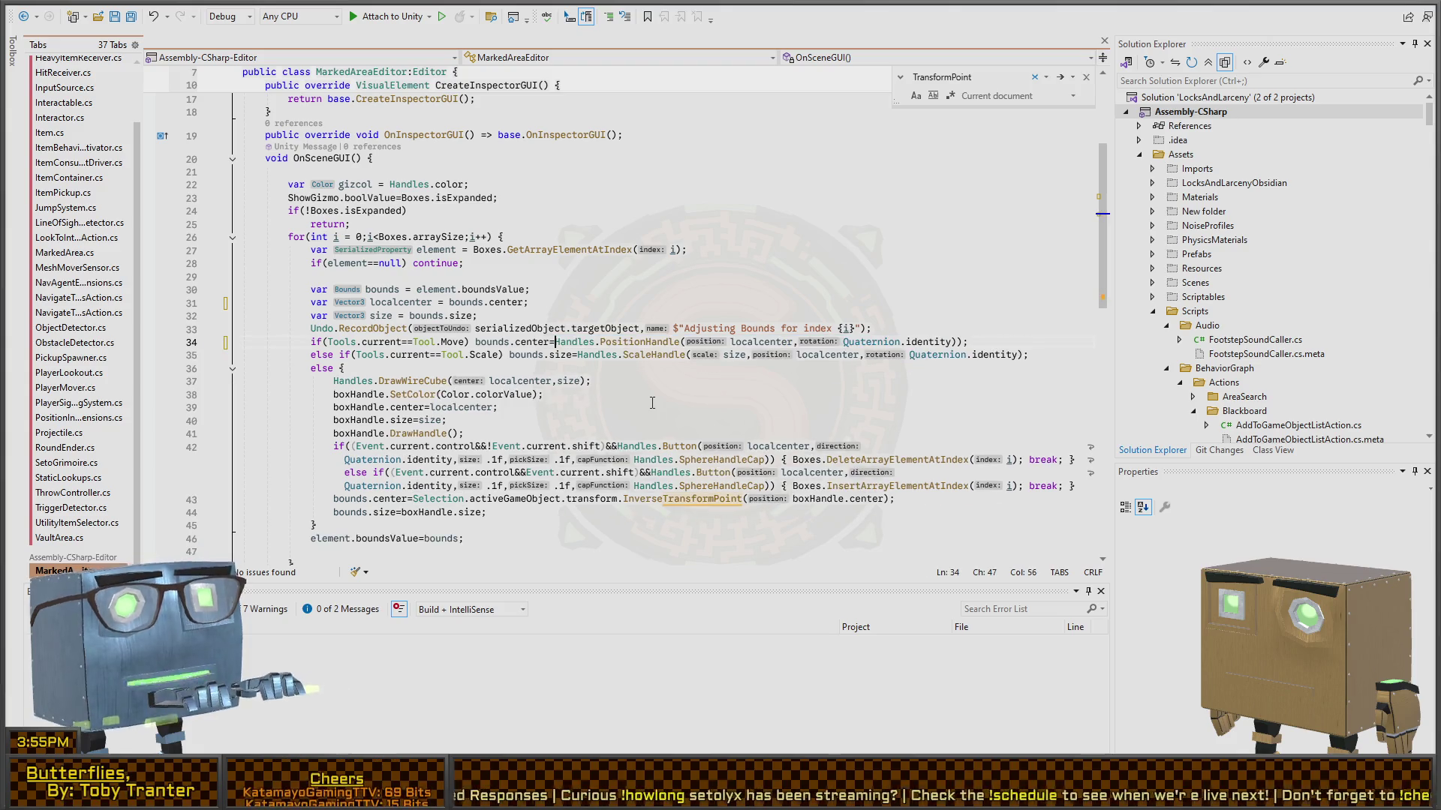
pyautogui.hotkey('ctrl', 'Right')
pyautogui.hotkey('ctrl', 'Right')
pyautogui.hotkey('ctrl', 'Right')
pyautogui.press('End')
pyautogui.press('Left')
pyautogui.press('Left')
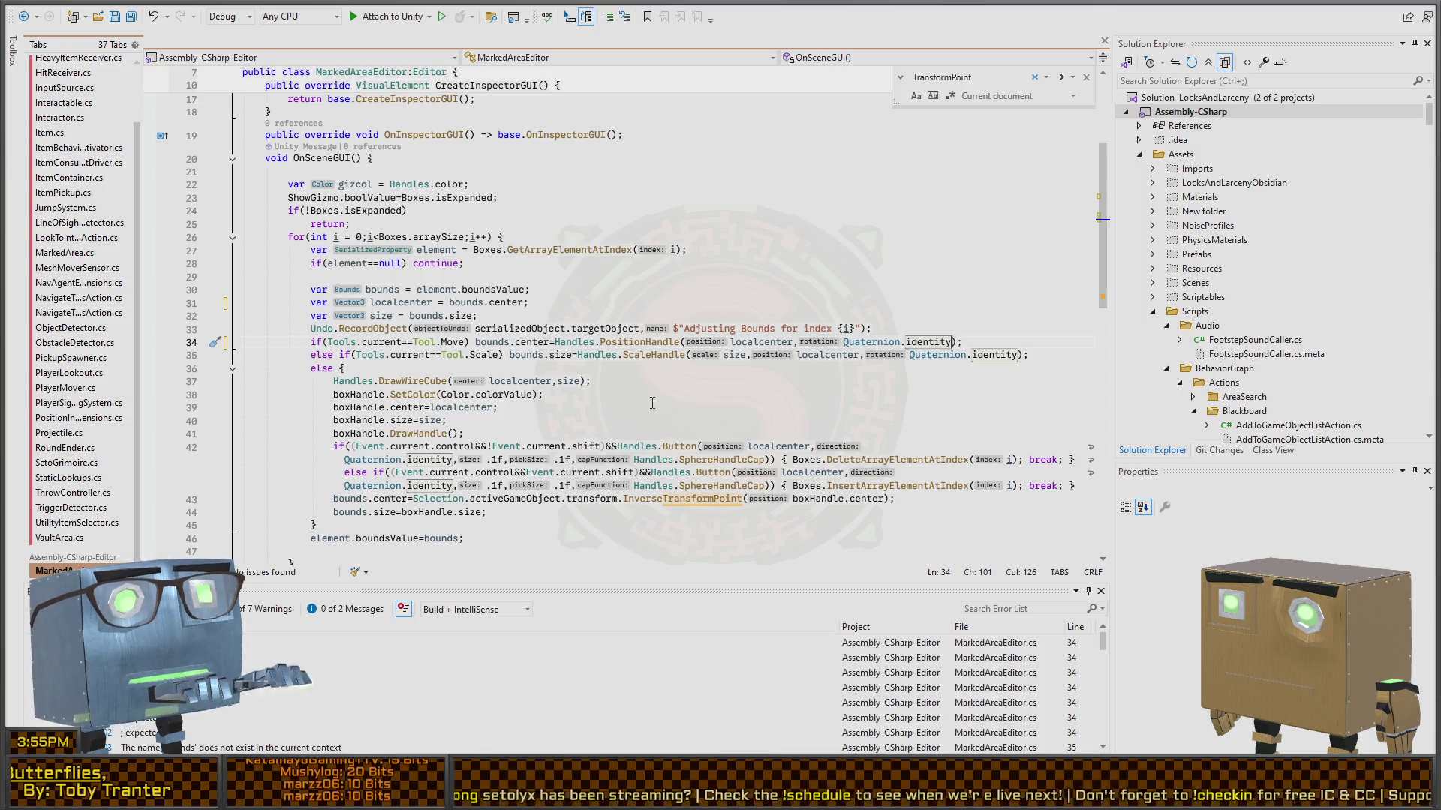
# - Remove the same InverseTransformPoint wrapper on line 43 and save MarkedAreaEditor
pyautogui.click(643, 500)
pyautogui.hotkey('ctrl', 'shift', 'Left')
pyautogui.hotkey('ctrl', 'shift', 'Left')
pyautogui.hotkey('ctrl', 'shift', 'Left')
pyautogui.press('Delete')
pyautogui.press('End')
pyautogui.press('Left')
pyautogui.press('BackSpace')
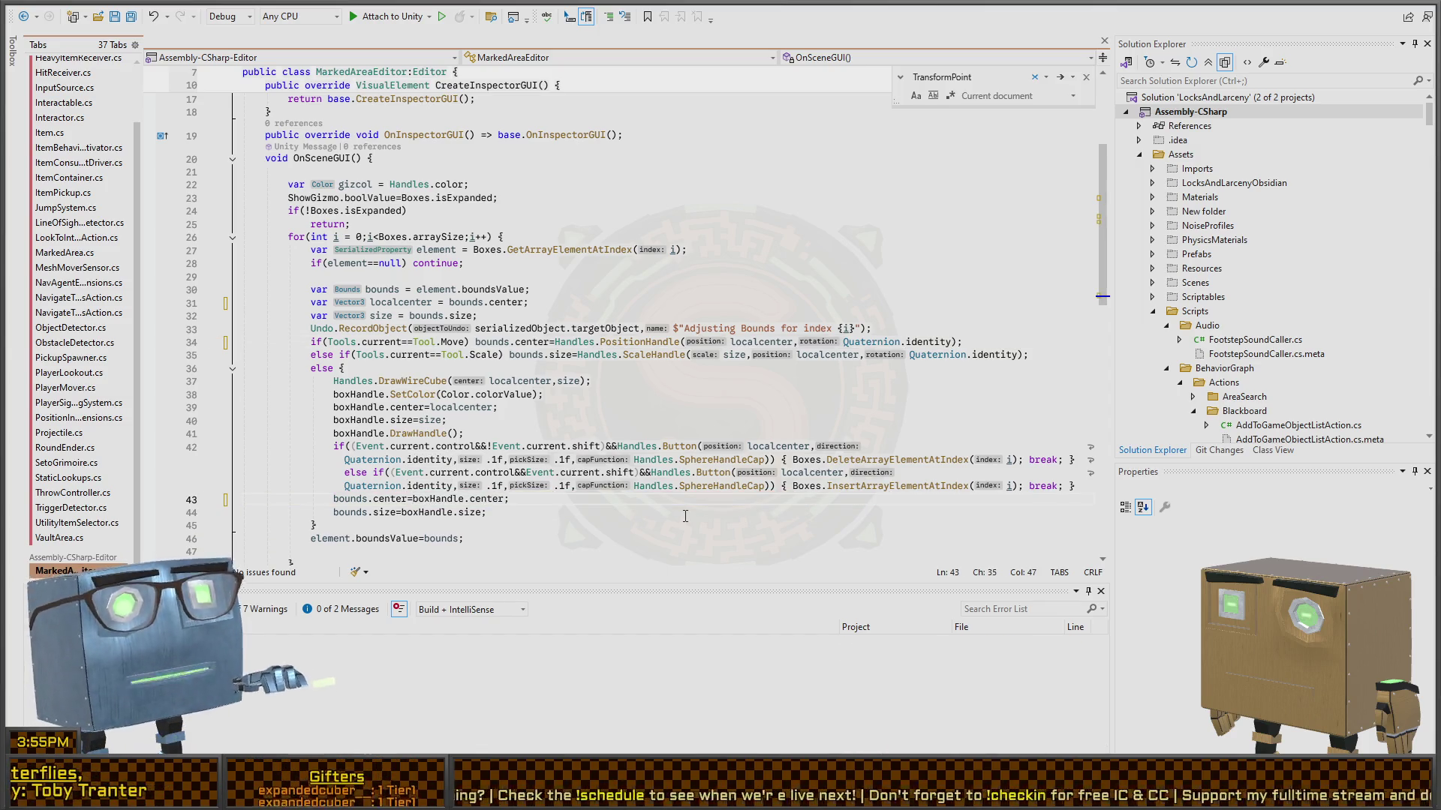
pyautogui.scroll(-2, 605, 380)
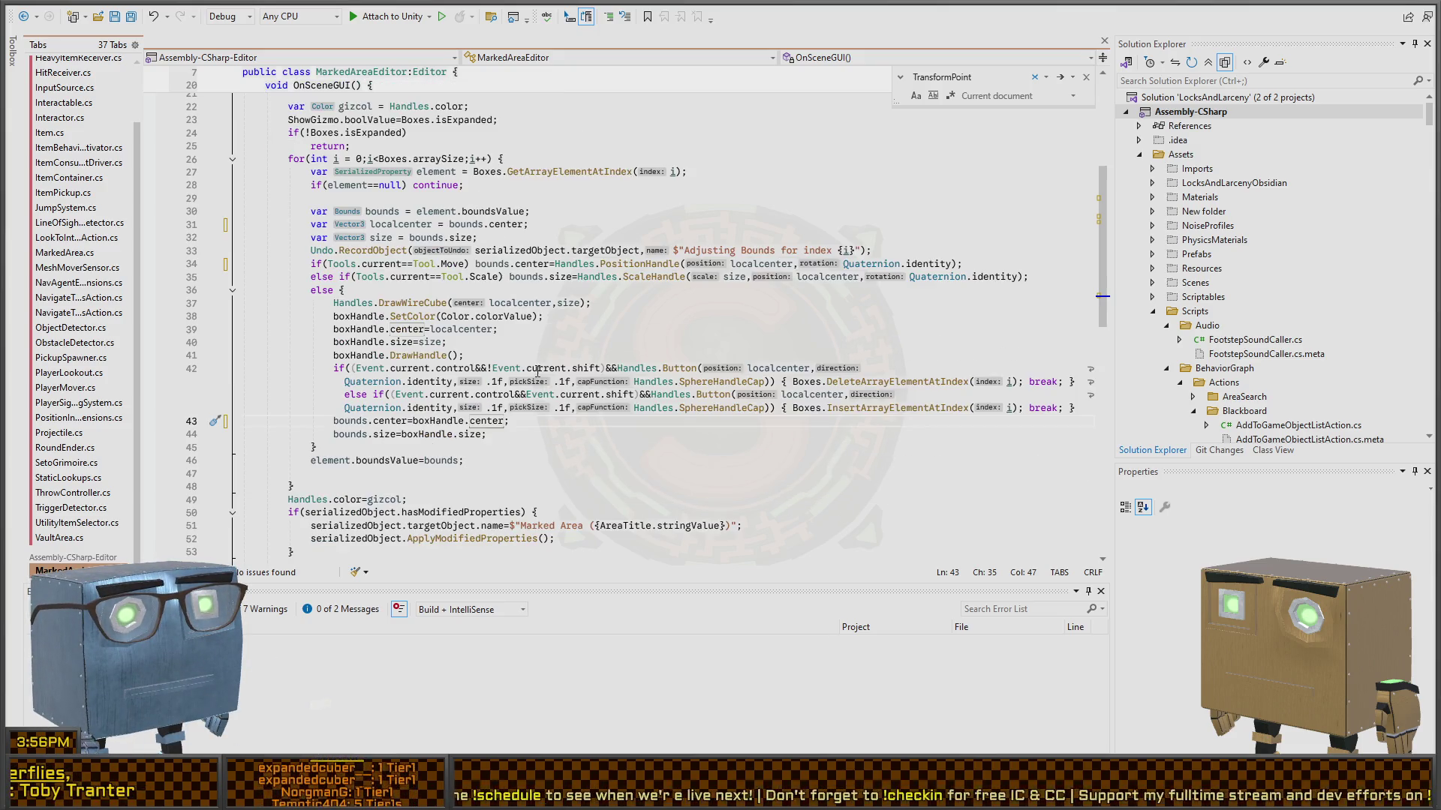
pyautogui.scroll(-2, 609, 361)
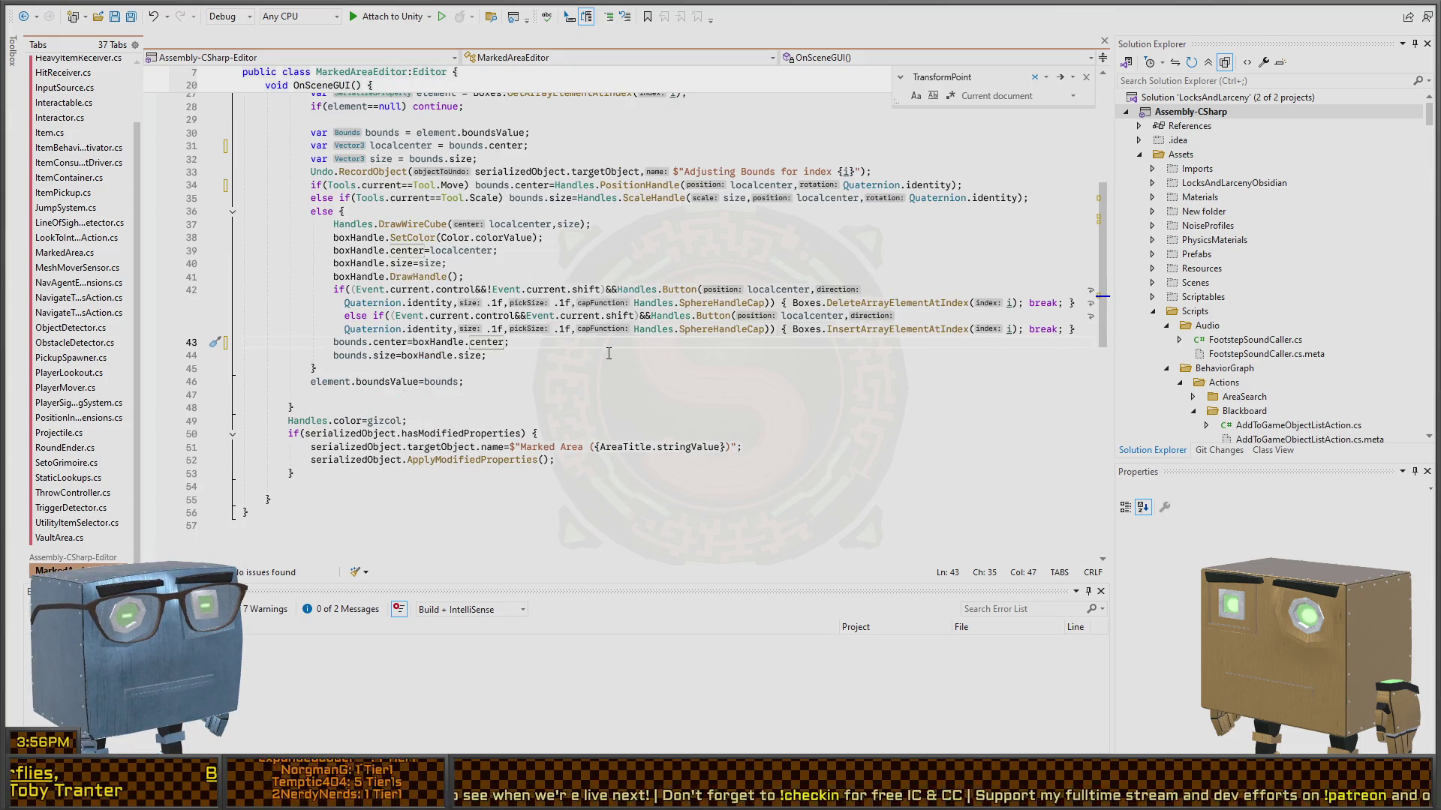
pyautogui.hotkey('ctrl', 's')
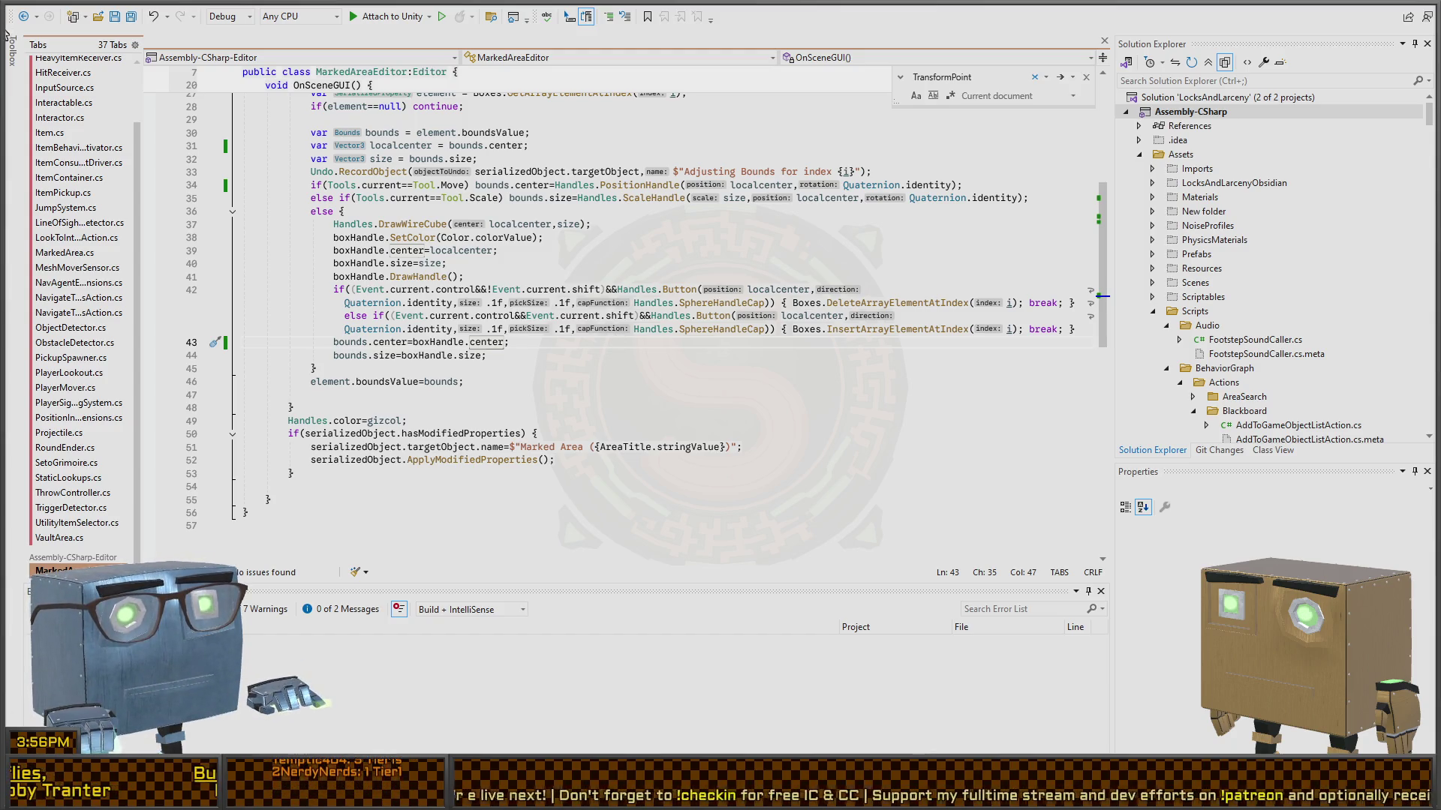
pyautogui.hotkey('alt', 'Tab')
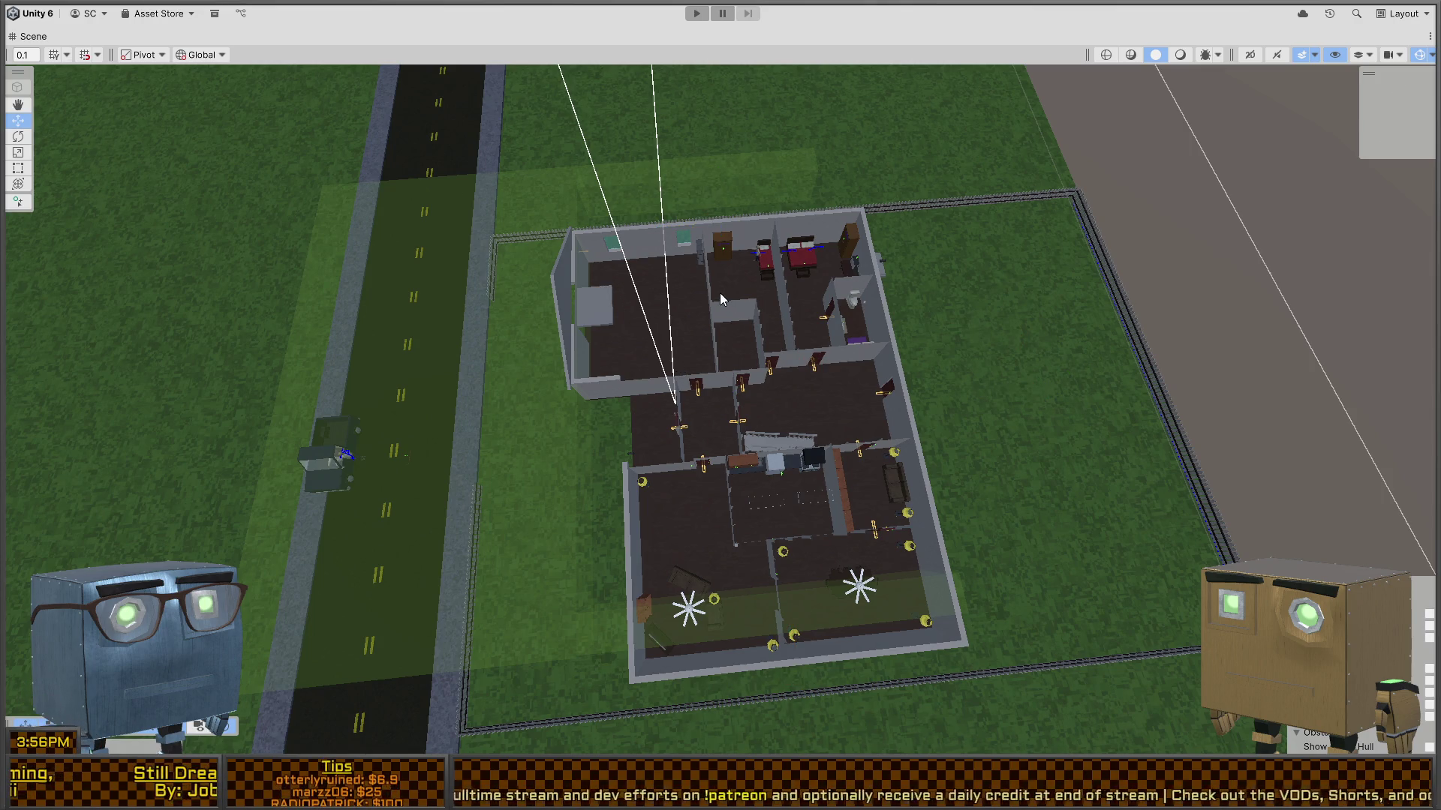
# - Switch to the View tool and restore the full editor layout from the maximized Scene view
pyautogui.press('alt')
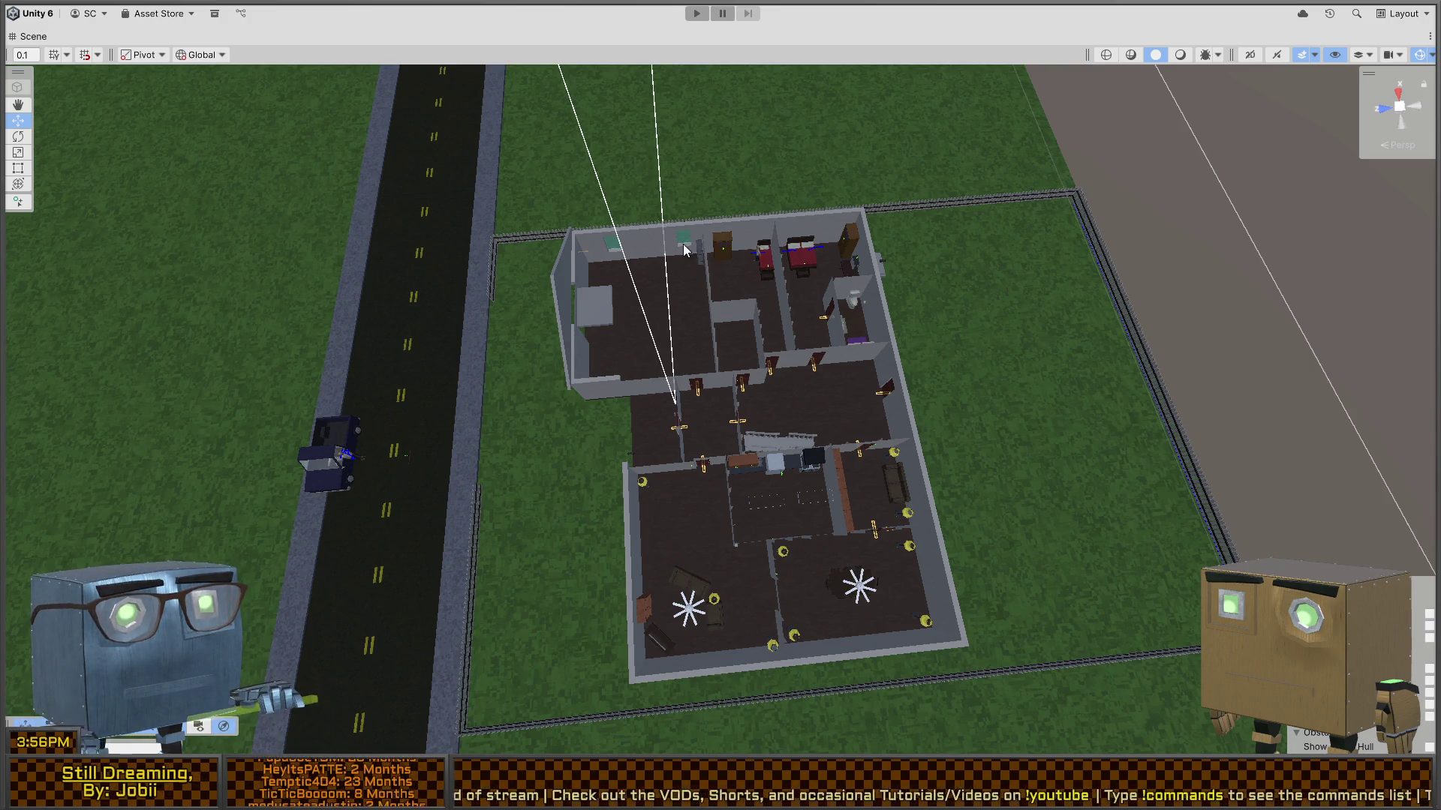
pyautogui.hotkey('shift', 'space')
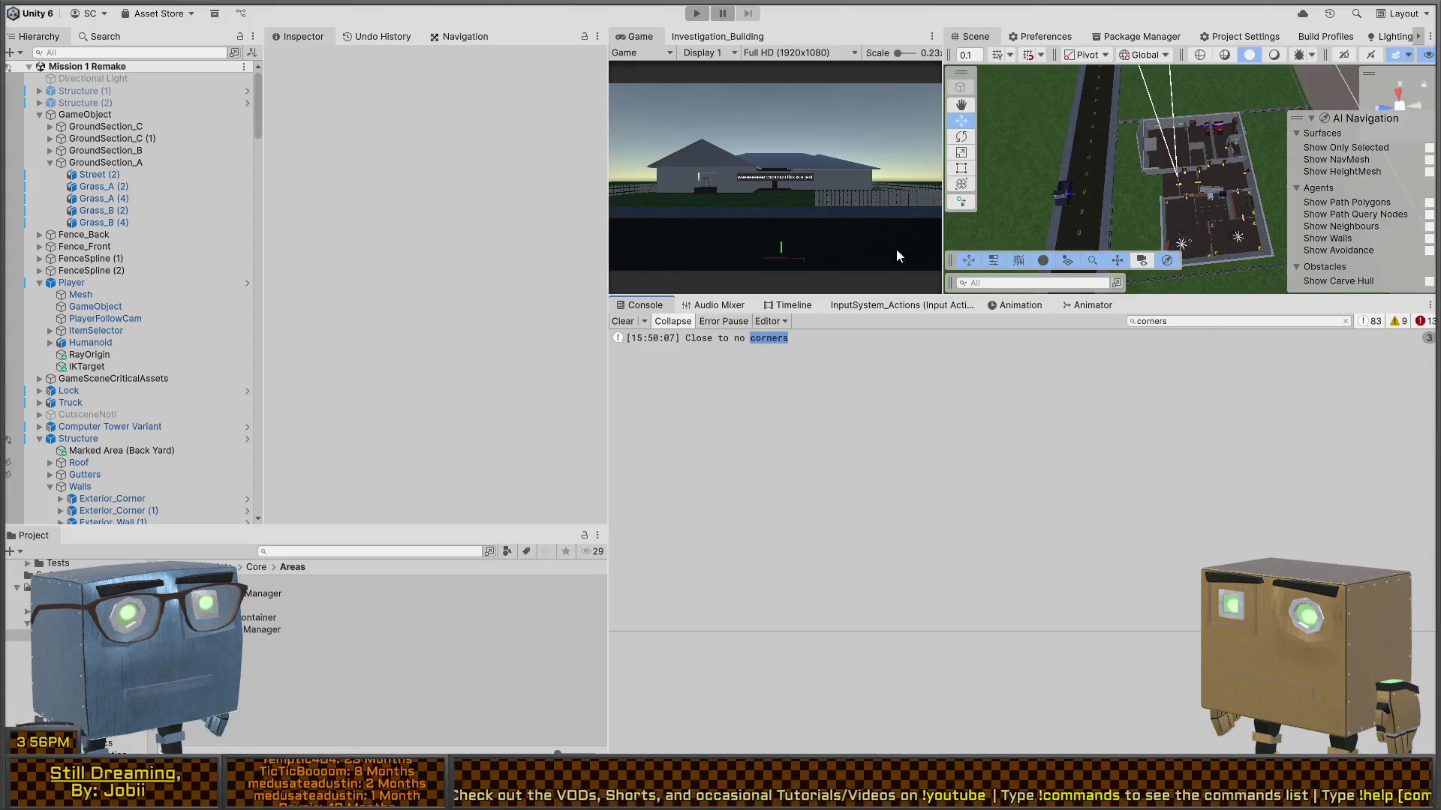
# - Enlarge the game and scene views, select Back Yard, and move Element 0 and Element 2 boxes onto the lawn
pyautogui.moveTo(868, 298); pyautogui.dragTo(868, 670)
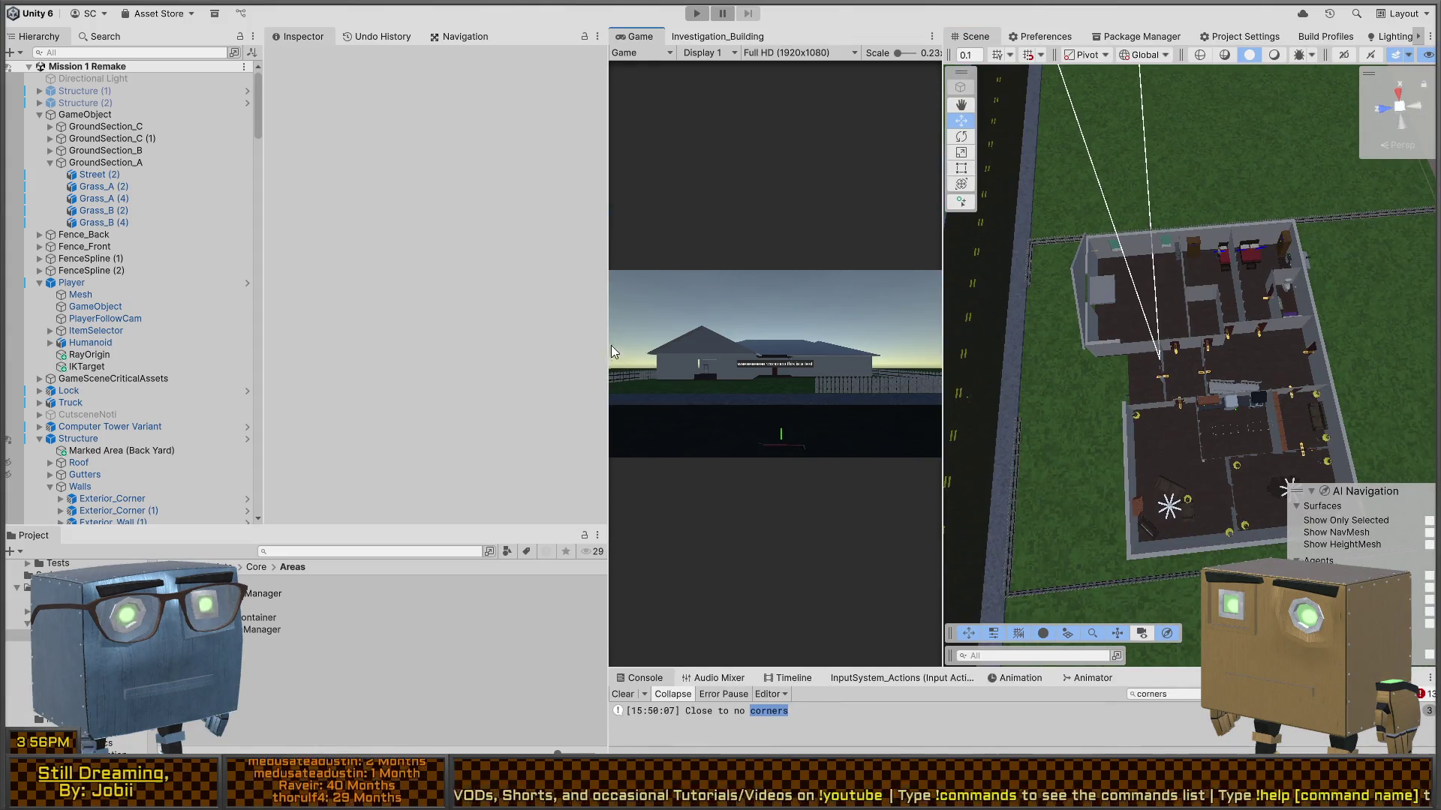
pyautogui.moveTo(607, 338); pyautogui.dragTo(375, 337)
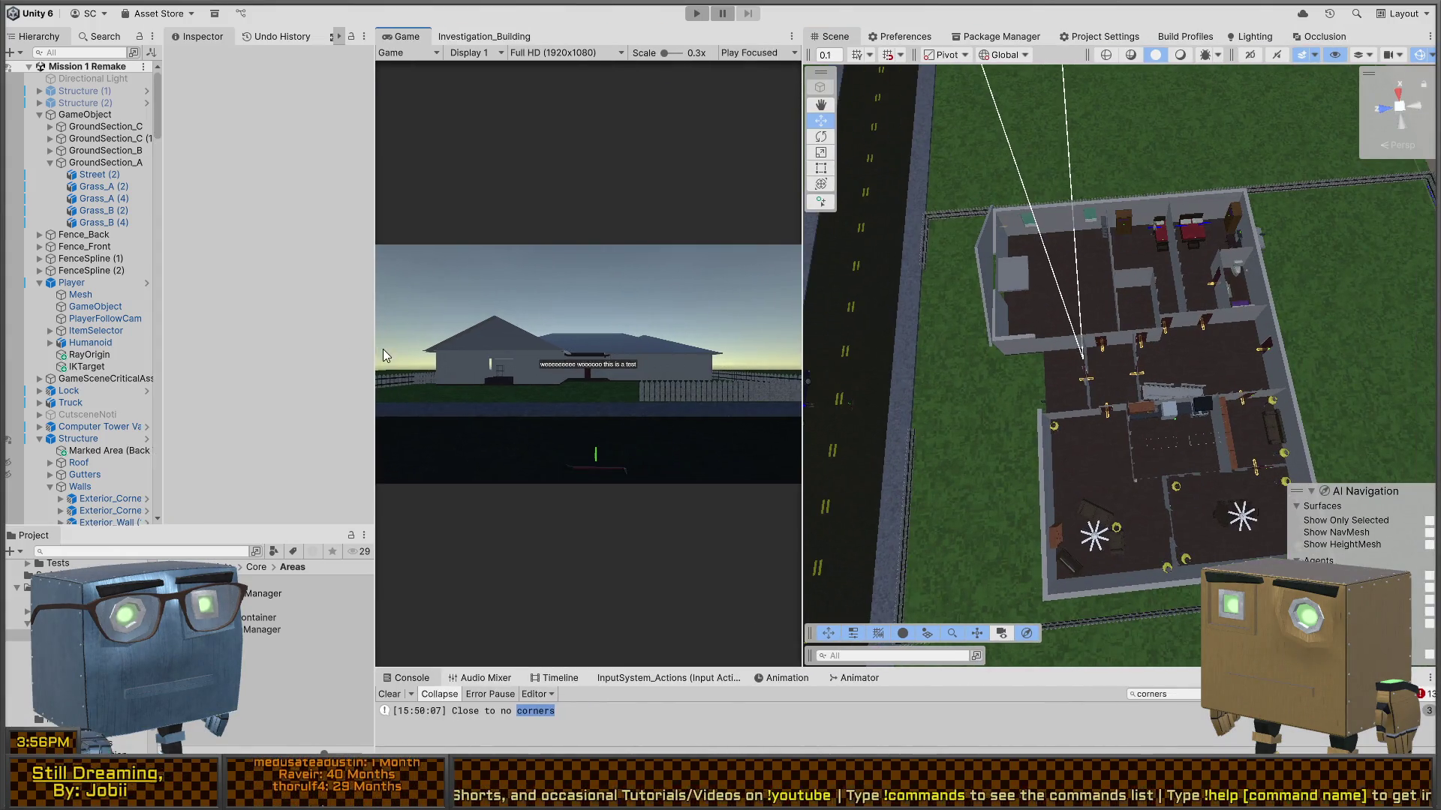
pyautogui.click(103, 451)
pyautogui.moveTo(1125, 360)
pyautogui.mouseDown()
pyautogui.moveTo(1053, 359)
pyautogui.moveTo(1163, 351)
pyautogui.mouseUp()
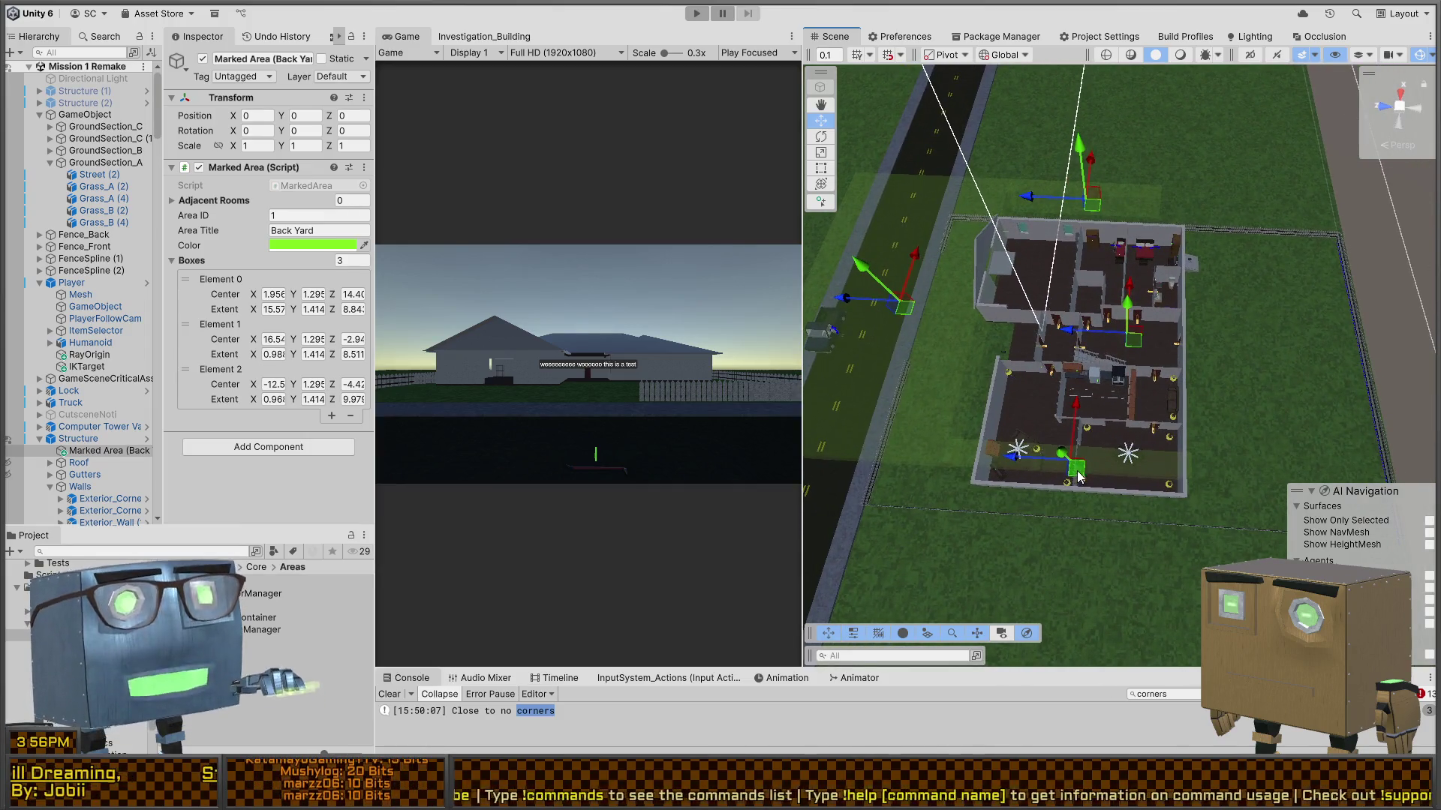
pyautogui.moveTo(1072, 471)
pyautogui.mouseDown()
pyautogui.moveTo(1210, 508)
pyautogui.moveTo(1108, 523)
pyautogui.mouseUp()
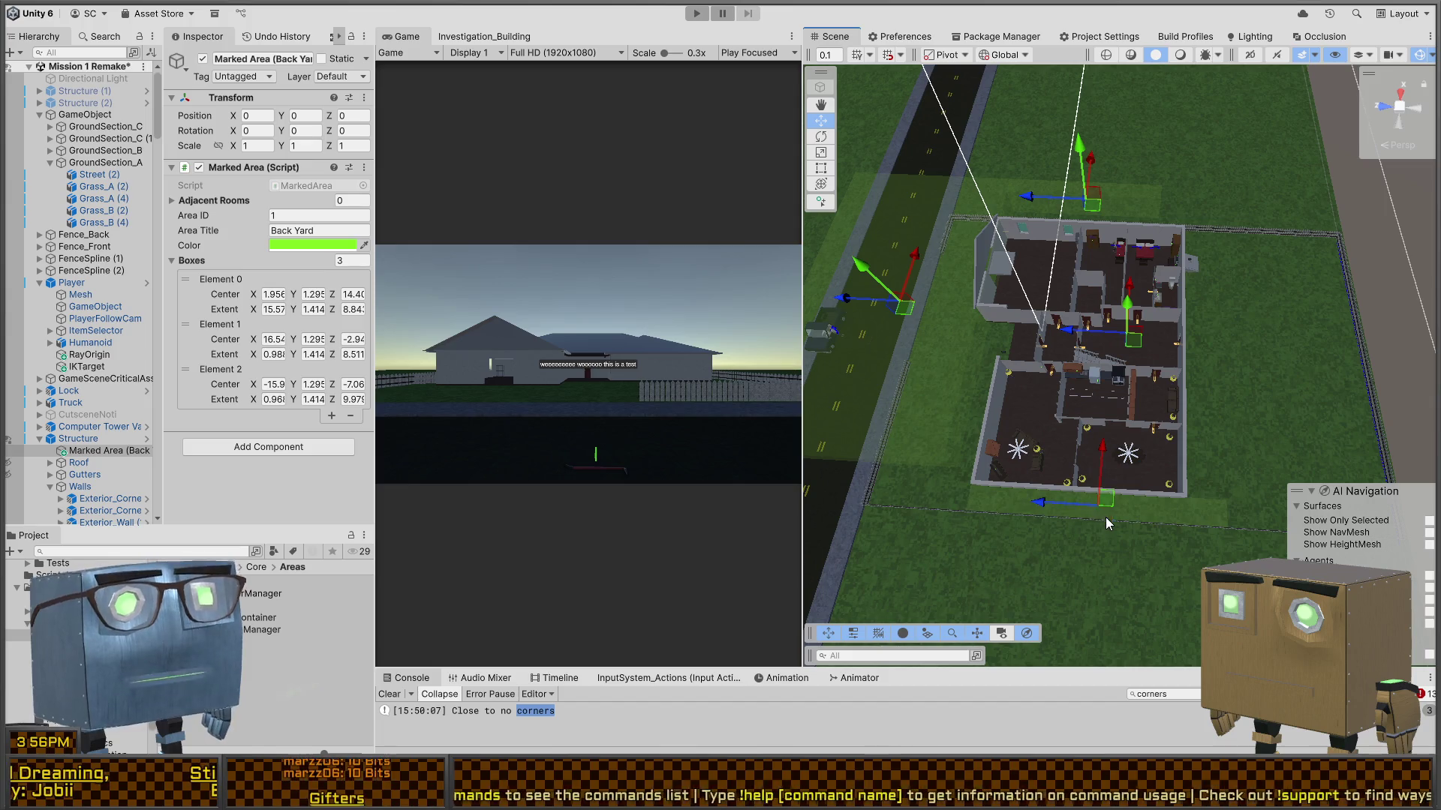
pyautogui.moveTo(899, 317)
pyautogui.mouseDown()
pyautogui.moveTo(1061, 323)
pyautogui.moveTo(1286, 353)
pyautogui.moveTo(1290, 367)
pyautogui.mouseUp()
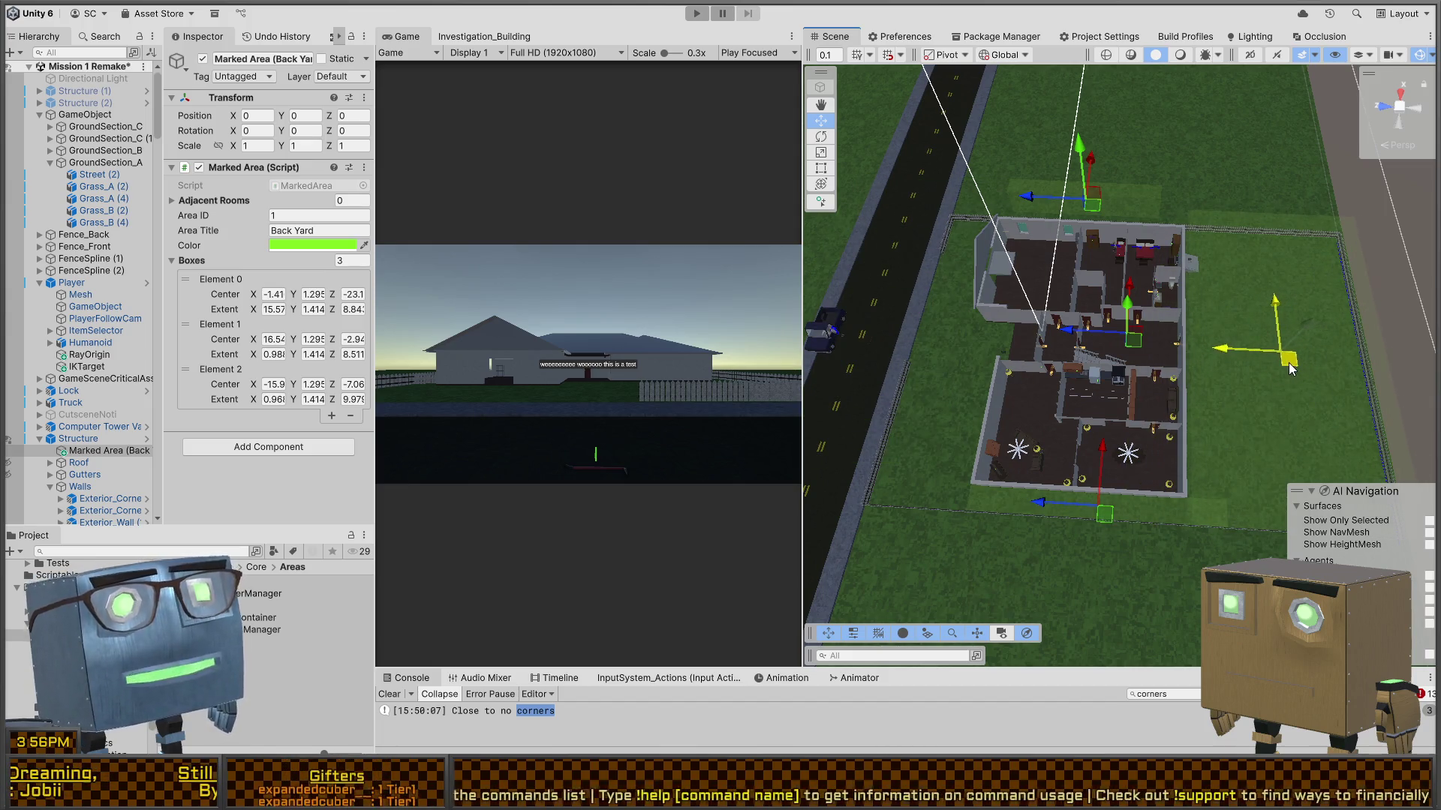
pyautogui.moveTo(1105, 516)
pyautogui.mouseDown()
pyautogui.moveTo(1071, 507)
pyautogui.moveTo(1109, 457)
pyautogui.moveTo(787, 480)
pyautogui.moveTo(501, 454)
pyautogui.moveTo(998, 444)
pyautogui.mouseUp()
# - Resize Element 0's box wider and move Element 1's box closer to the house (centre X 13.02)
pyautogui.press('r')
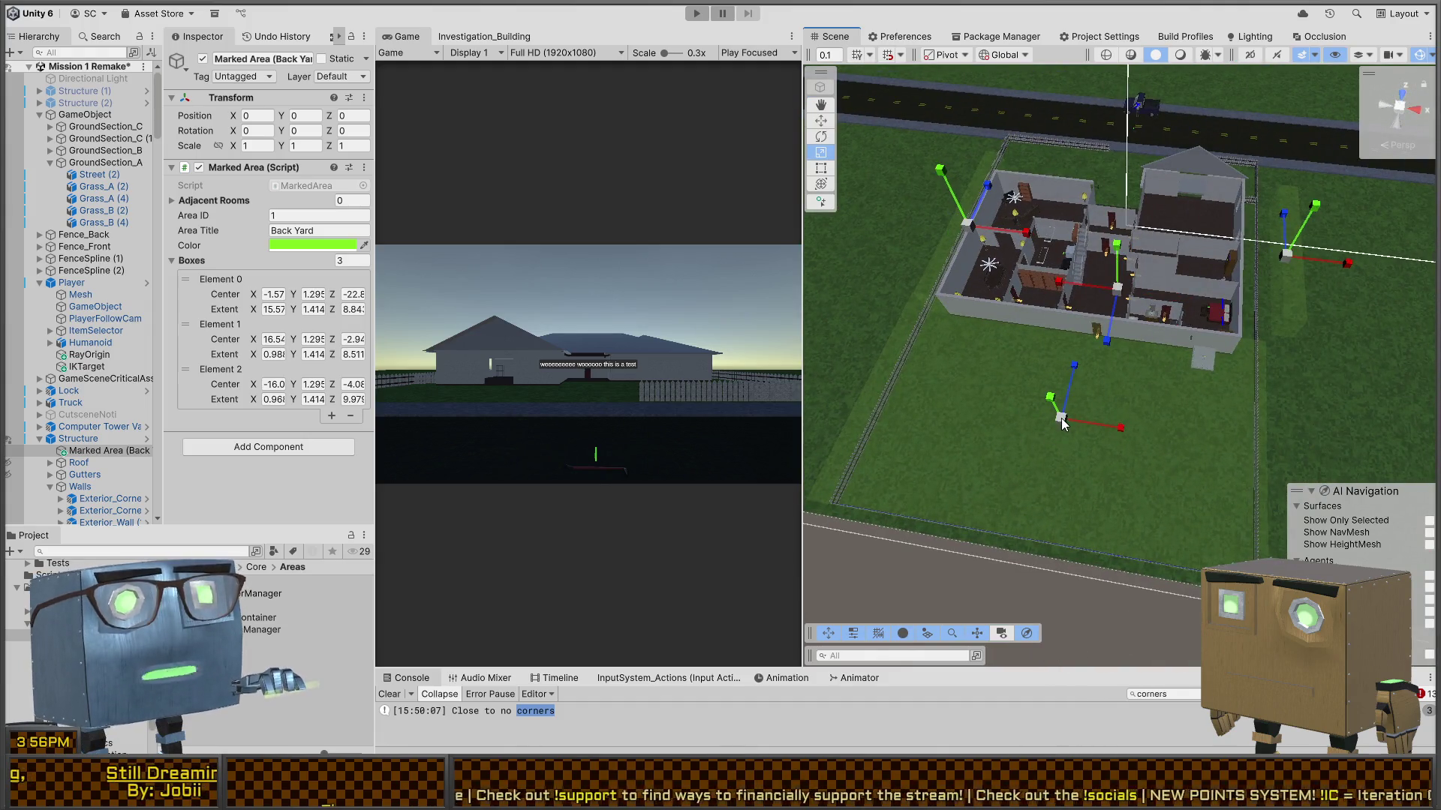
pyautogui.moveTo(1116, 428)
pyautogui.mouseDown()
pyautogui.moveTo(1121, 457)
pyautogui.moveTo(1016, 350)
pyautogui.moveTo(1019, 365)
pyautogui.moveTo(1132, 376)
pyautogui.moveTo(1001, 435)
pyautogui.moveTo(1173, 505)
pyautogui.moveTo(875, 390)
pyautogui.moveTo(956, 322)
pyautogui.moveTo(1211, 345)
pyautogui.moveTo(1127, 319)
pyautogui.moveTo(1073, 368)
pyautogui.moveTo(1261, 298)
pyautogui.mouseUp()
pyautogui.press('e')
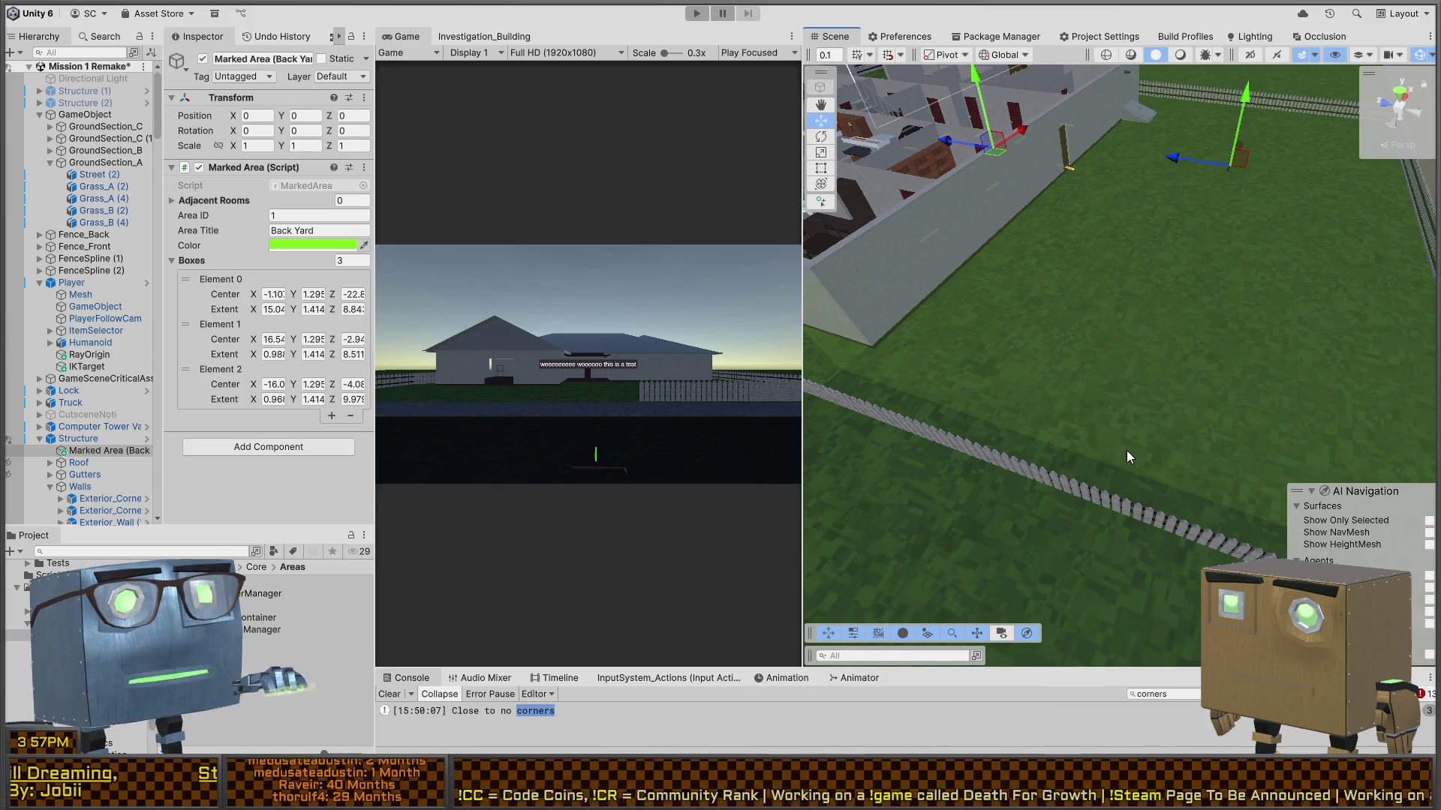
pyautogui.moveTo(1112, 442)
pyautogui.mouseDown()
pyautogui.moveTo(1100, 459)
pyautogui.moveTo(1003, 323)
pyautogui.moveTo(1050, 371)
pyautogui.moveTo(1003, 347)
pyautogui.moveTo(1404, 357)
pyautogui.moveTo(1058, 465)
pyautogui.moveTo(1167, 419)
pyautogui.moveTo(1153, 422)
pyautogui.moveTo(1426, 421)
pyautogui.moveTo(25, 420)
pyautogui.mouseUp()
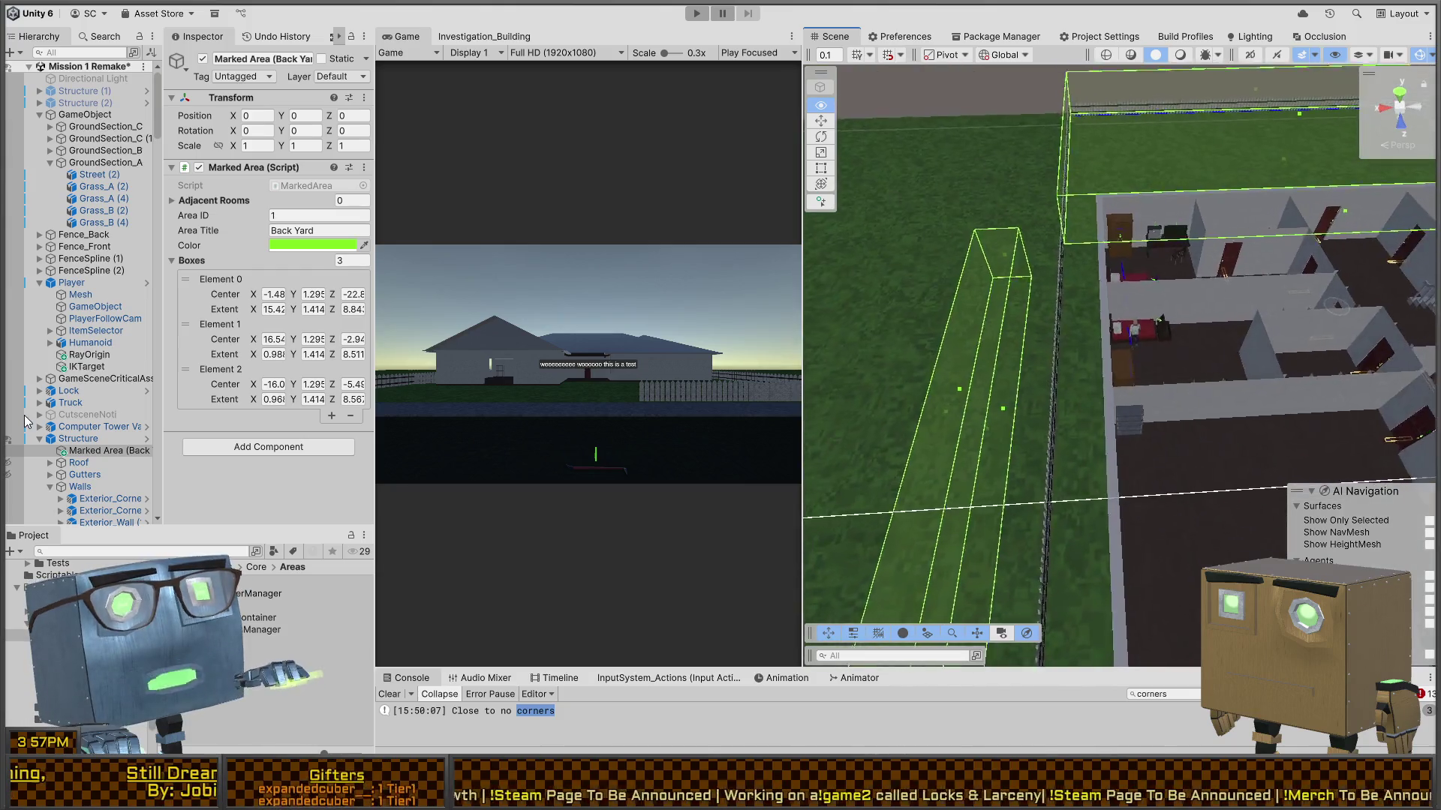
pyautogui.press('w')
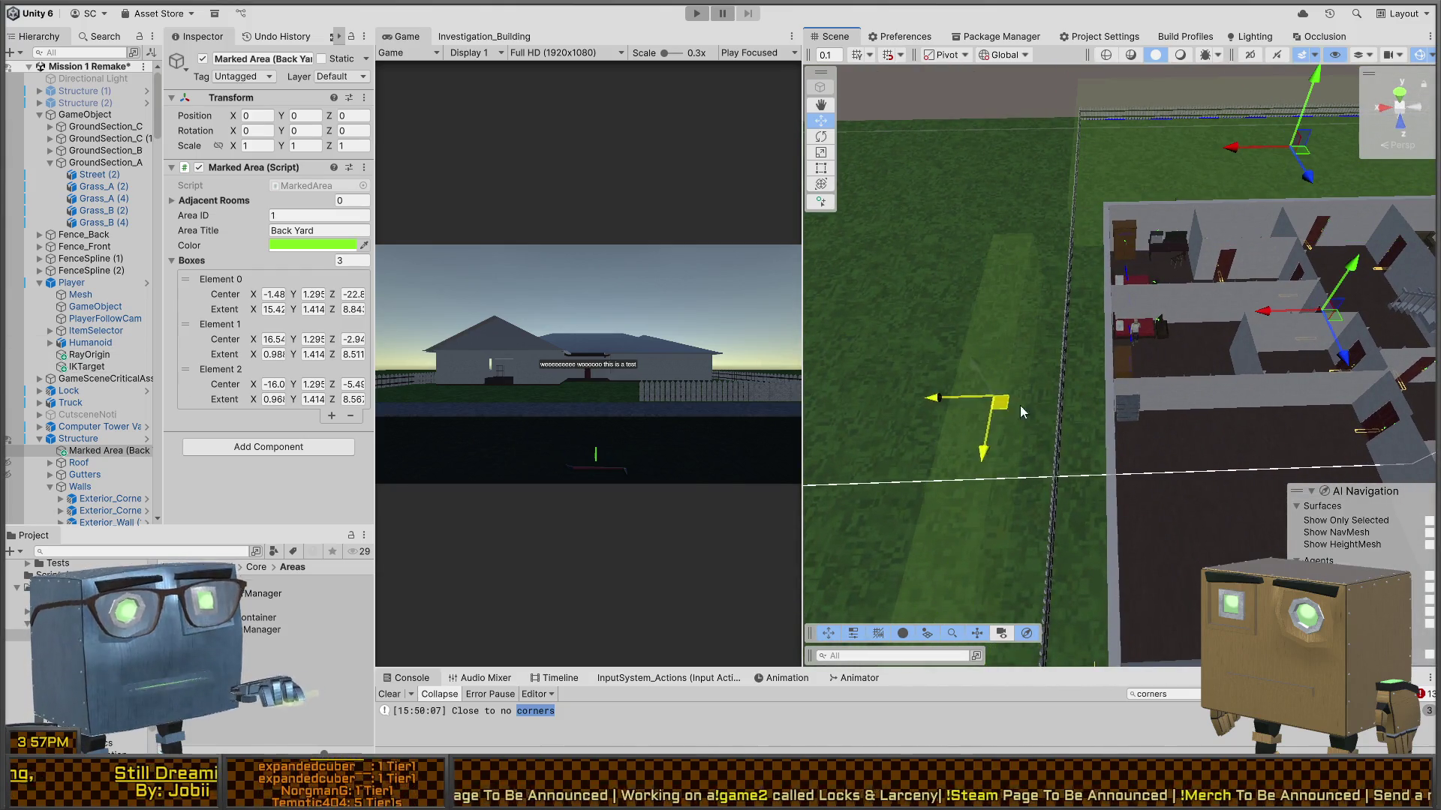
pyautogui.moveTo(1021, 411)
pyautogui.mouseDown()
pyautogui.moveTo(1109, 420)
pyautogui.moveTo(1100, 385)
pyautogui.moveTo(1171, 419)
pyautogui.moveTo(1410, 428)
pyautogui.moveTo(73, 443)
pyautogui.moveTo(174, 361)
pyautogui.mouseUp()
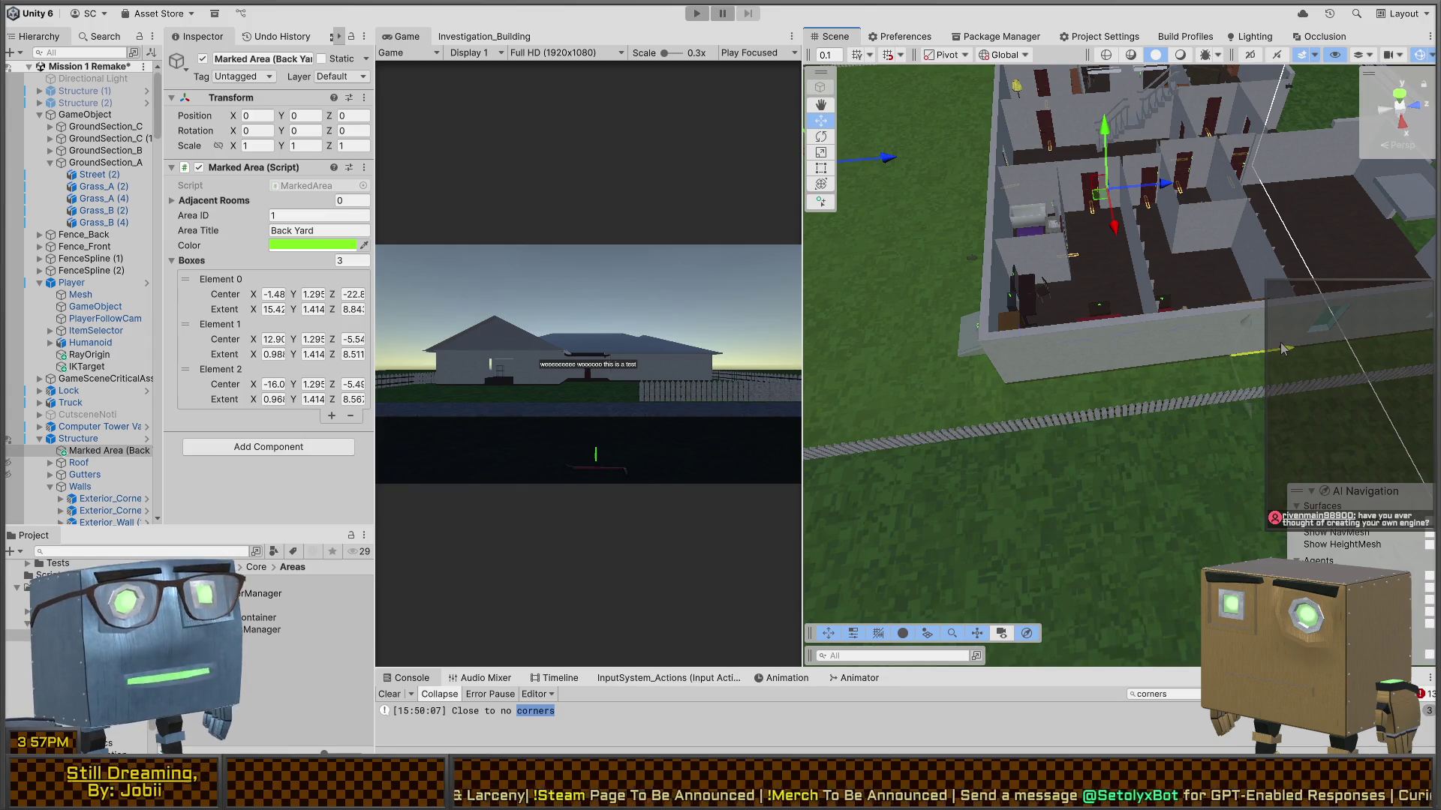
pyautogui.moveTo(1061, 434)
pyautogui.mouseDown()
pyautogui.moveTo(859, 371)
pyautogui.moveTo(1093, 425)
pyautogui.moveTo(1059, 427)
pyautogui.moveTo(1163, 516)
pyautogui.moveTo(983, 442)
pyautogui.moveTo(968, 410)
pyautogui.moveTo(1118, 325)
pyautogui.moveTo(1053, 322)
pyautogui.moveTo(1281, 471)
pyautogui.moveTo(853, 433)
pyautogui.moveTo(1213, 394)
pyautogui.moveTo(1219, 502)
pyautogui.mouseUp()
pyautogui.press('t')
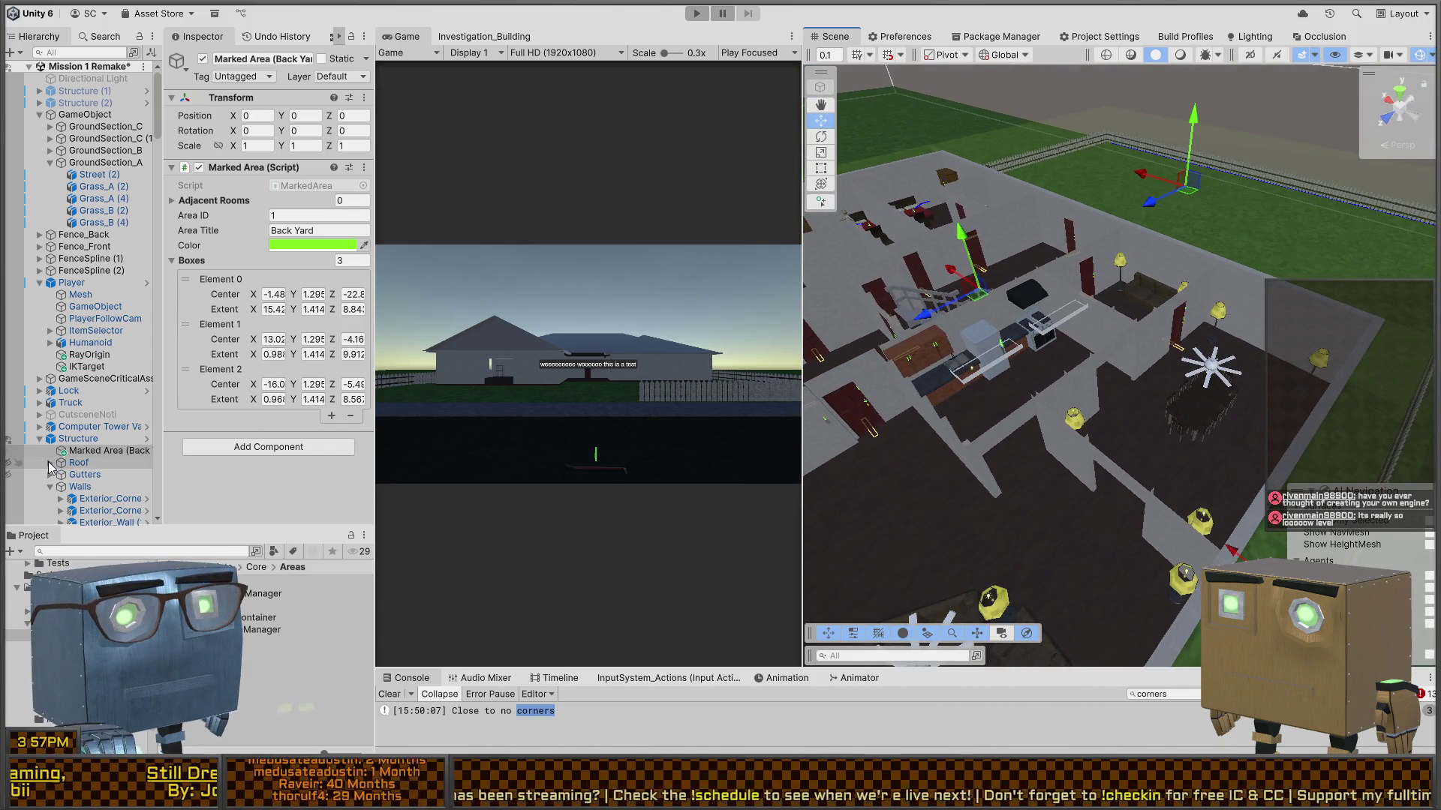
# - Drag Marked Area (Back Yard) out of Structure to the hierarchy root, then collapse Structure and HallStudy_Furniture
pyautogui.click(135, 450)
pyautogui.moveTo(154, 454); pyautogui.dragTo(252, 458)
pyautogui.scroll(-5, 127, 338)
pyautogui.click(61, 427)
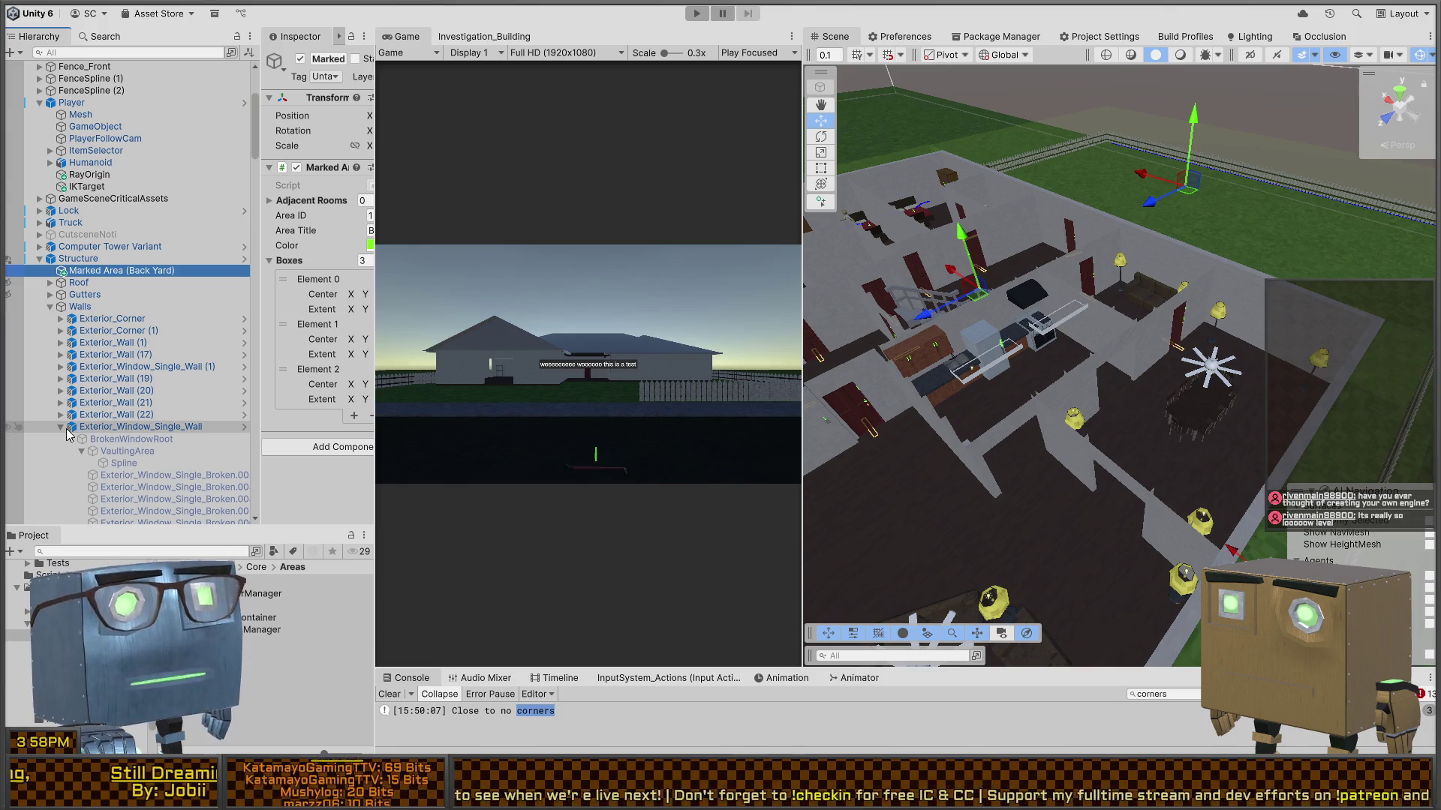
pyautogui.click(69, 427)
pyautogui.click(61, 426)
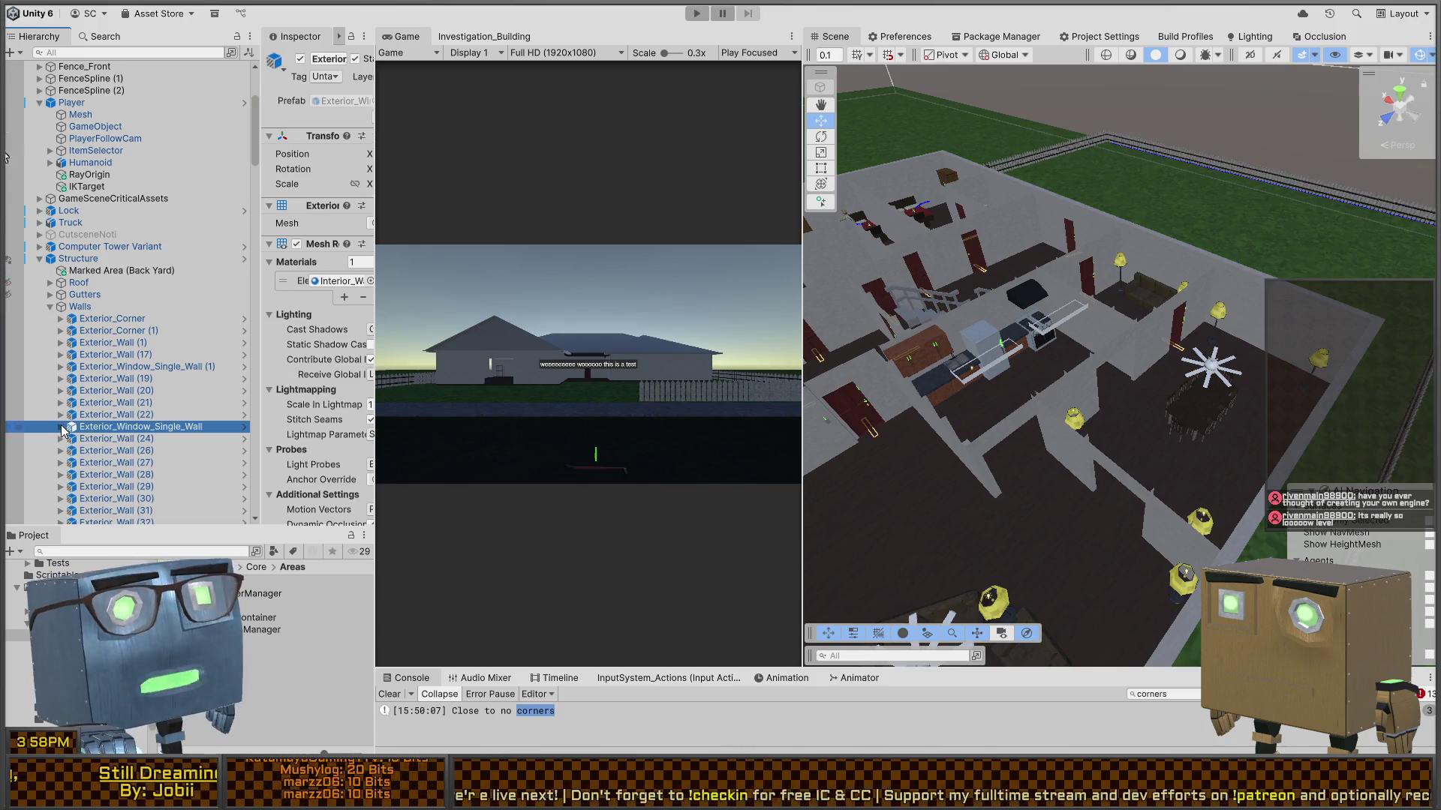
pyautogui.click(106, 274)
pyautogui.scroll(-15, 120, 259)
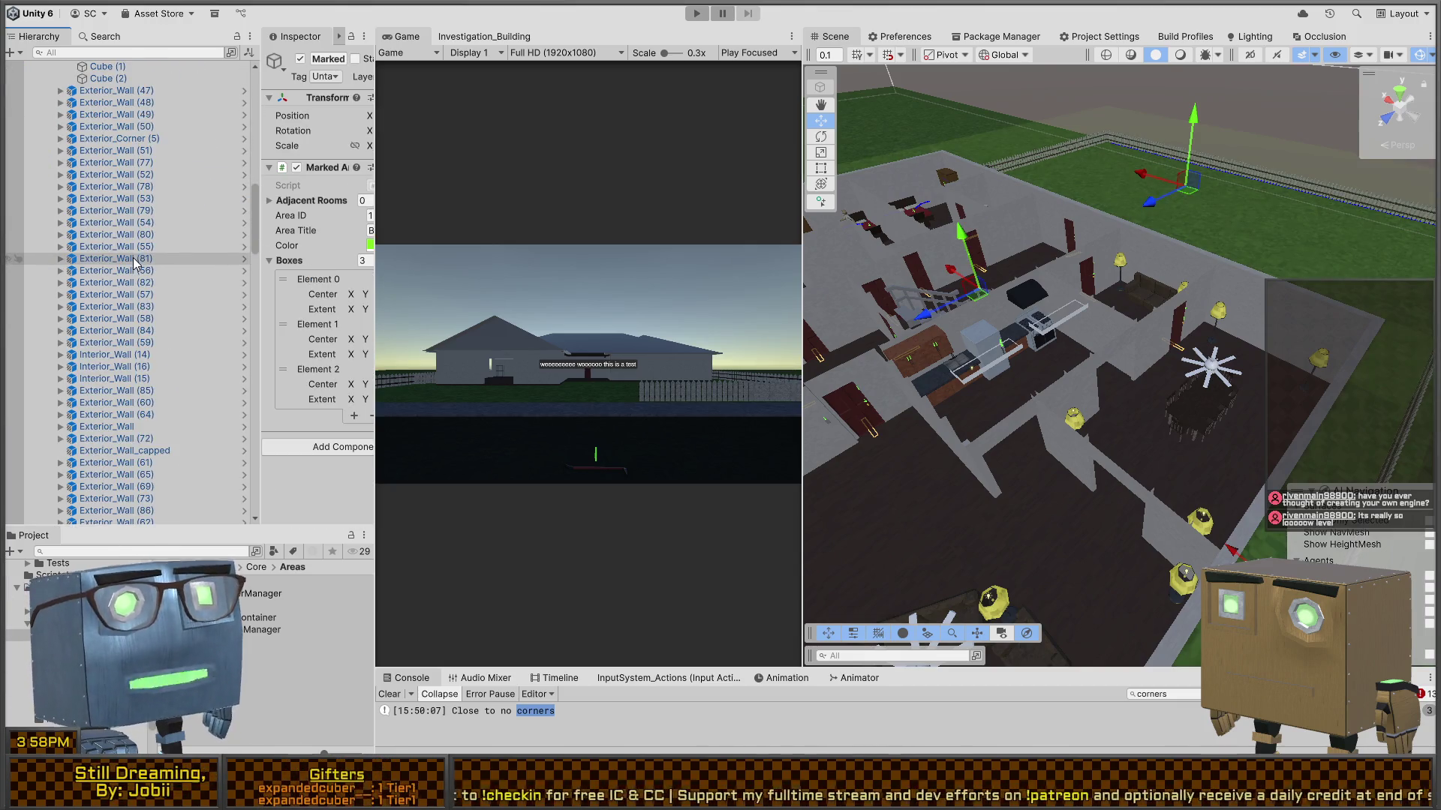
pyautogui.scroll(15, 114, 259)
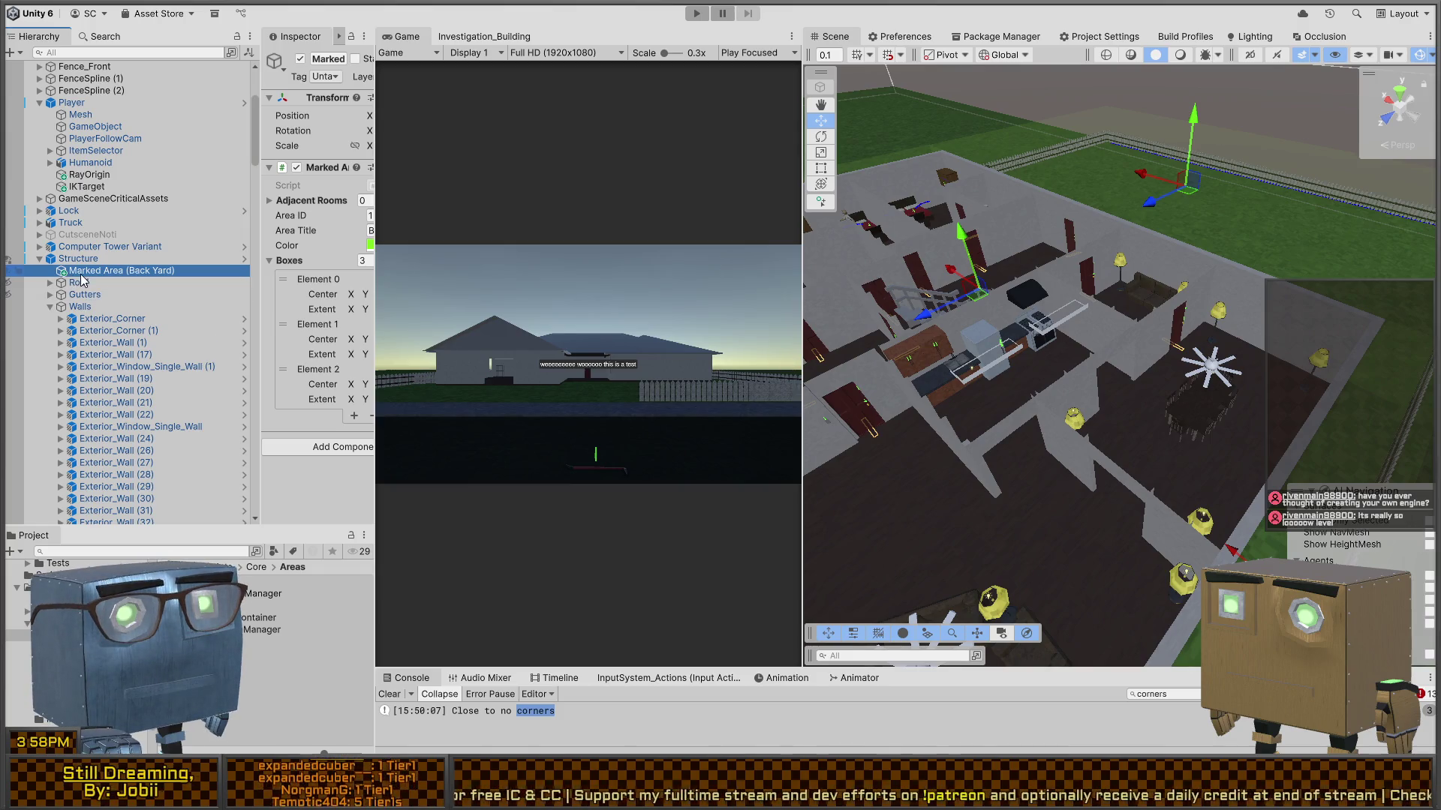
pyautogui.moveTo(81, 276); pyautogui.dragTo(45, 257)
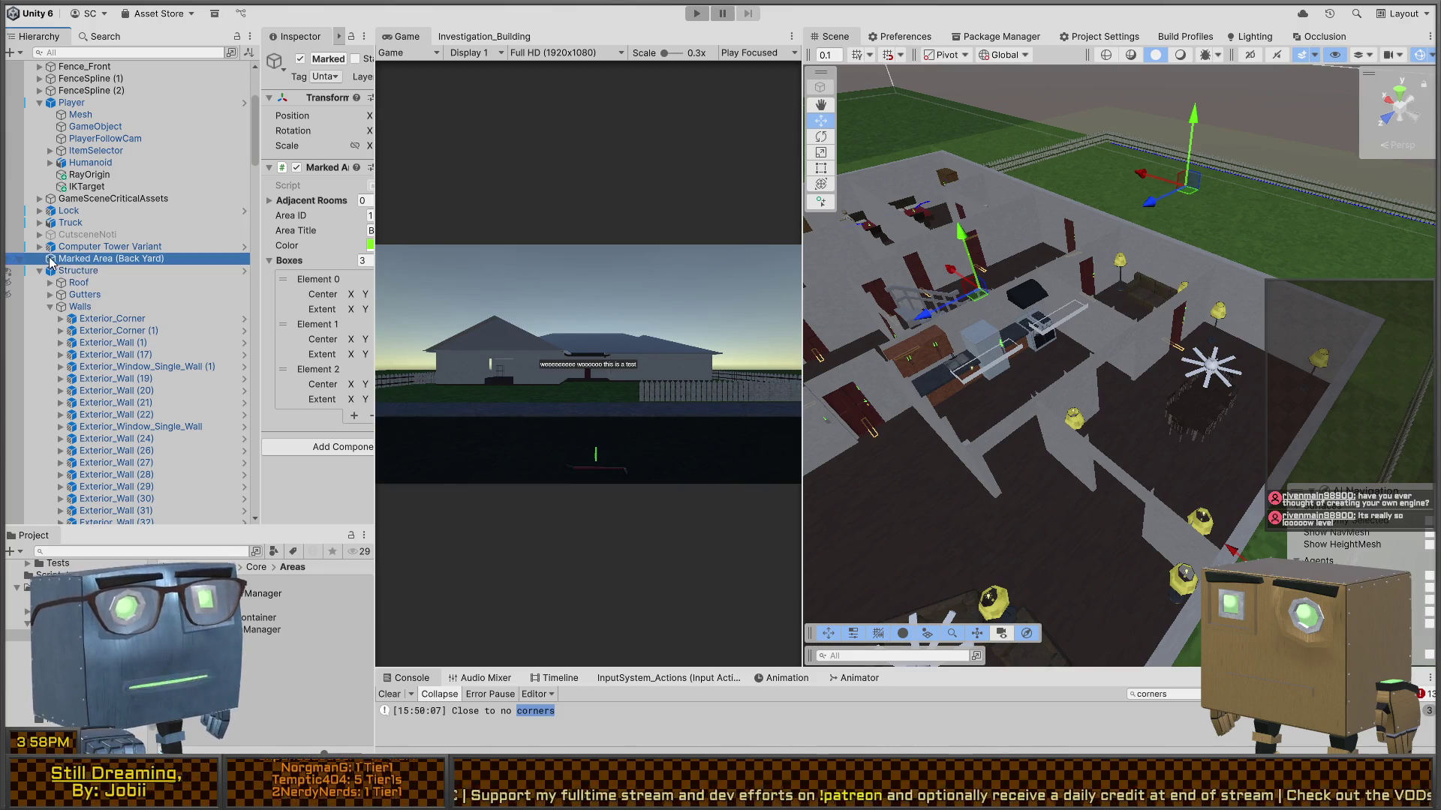
pyautogui.click(41, 270)
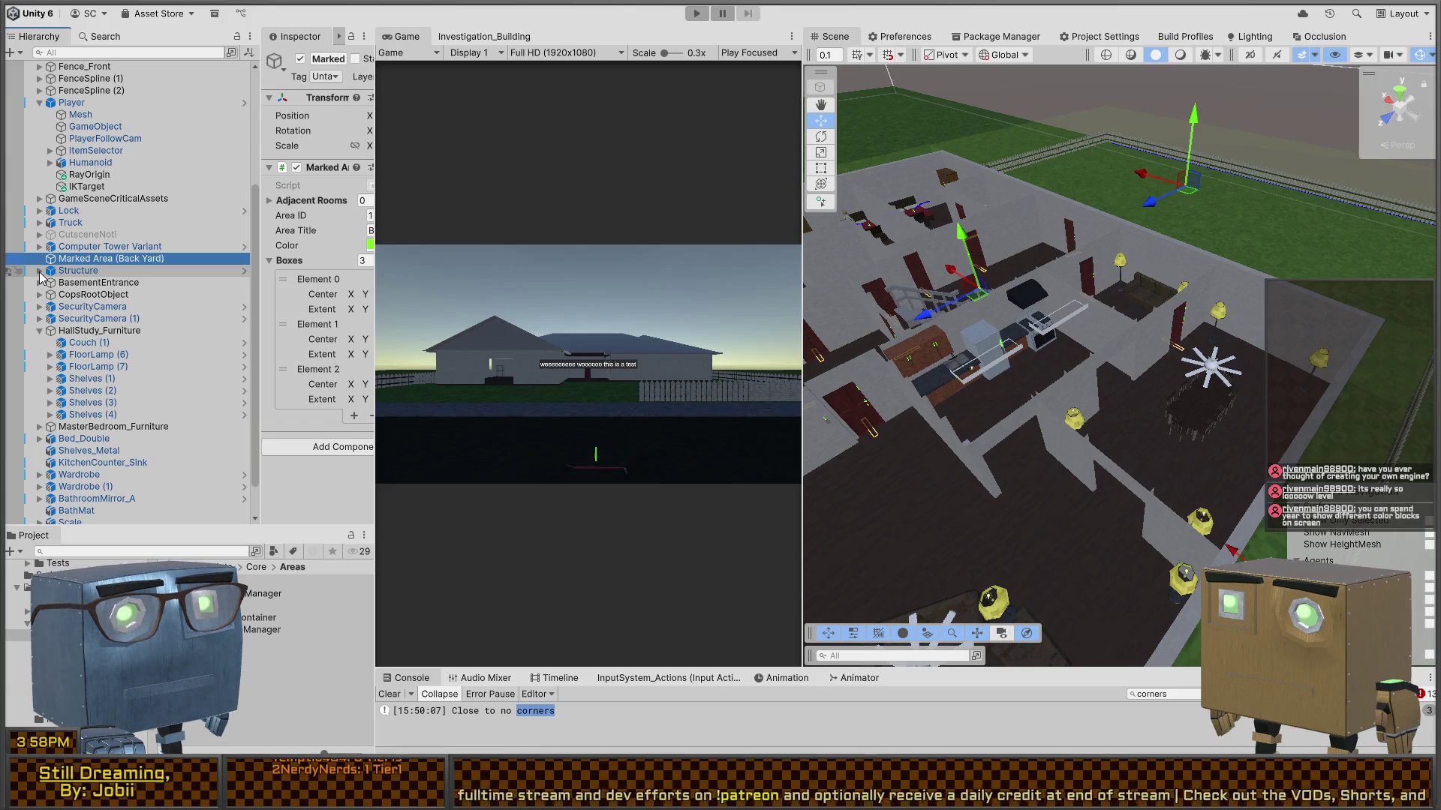
pyautogui.click(39, 331)
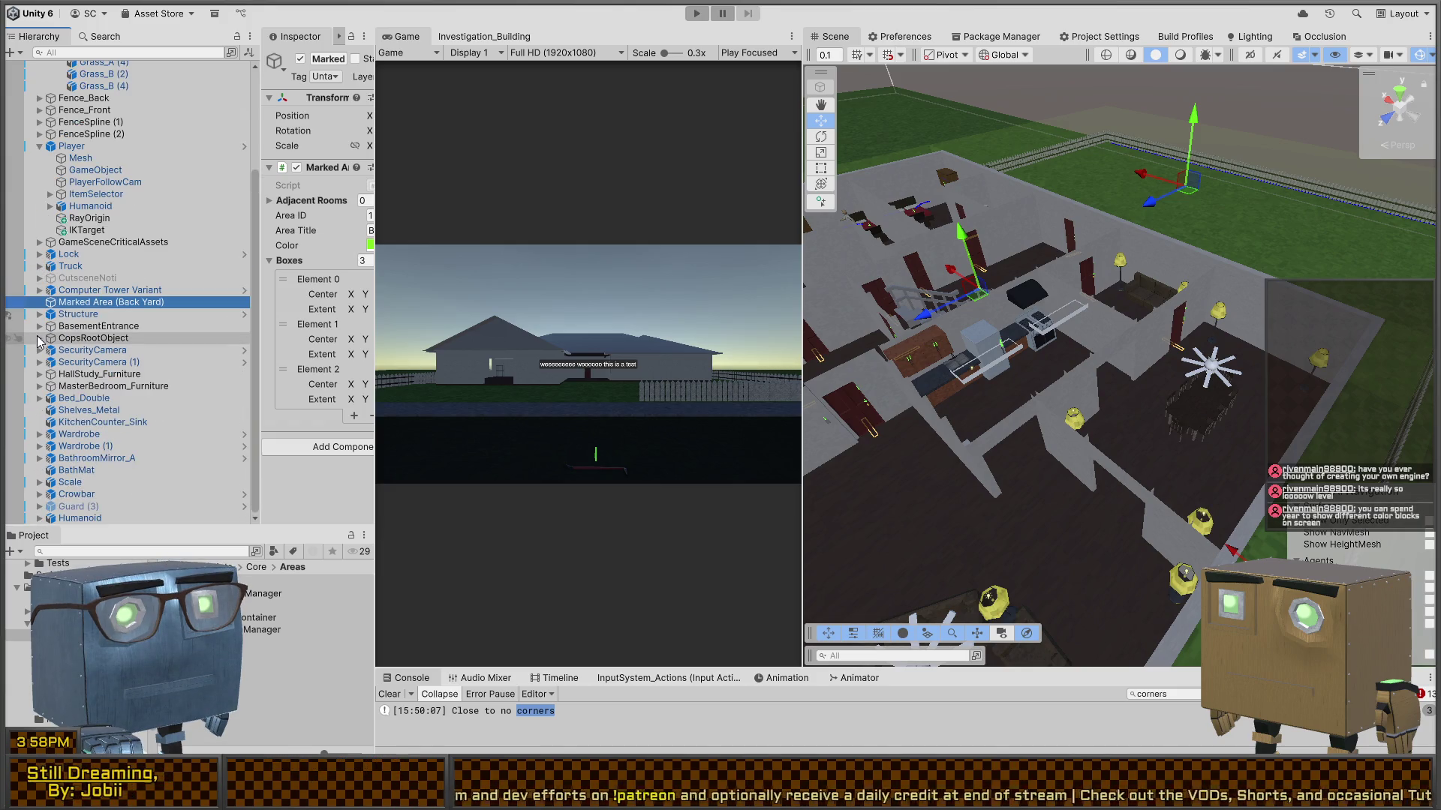
# - Filter the hierarchy by 'MarkedArea', select Marked Area (Center Room), and orbit in close on its boxes
pyautogui.click(133, 53)
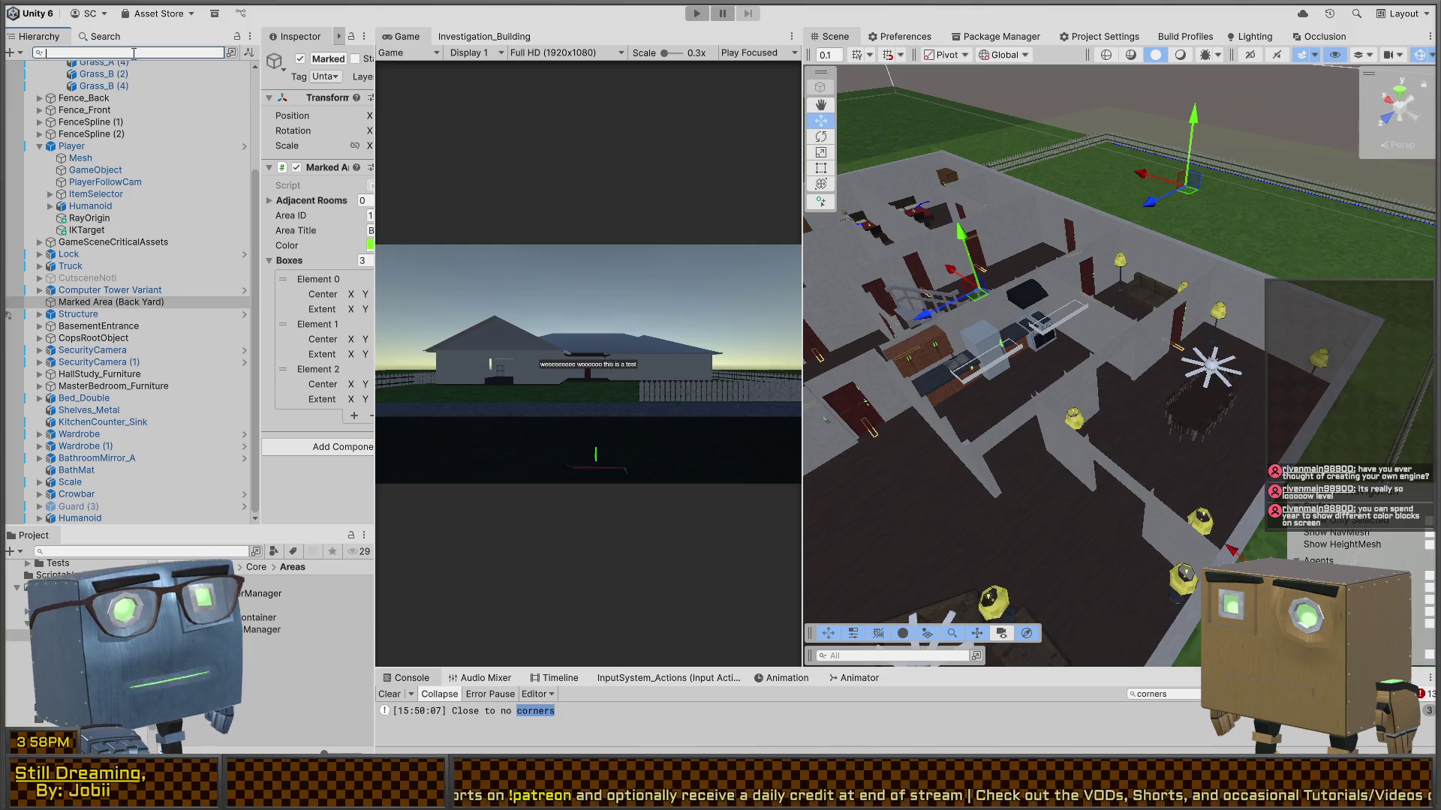
pyautogui.write('teMarkedArea')
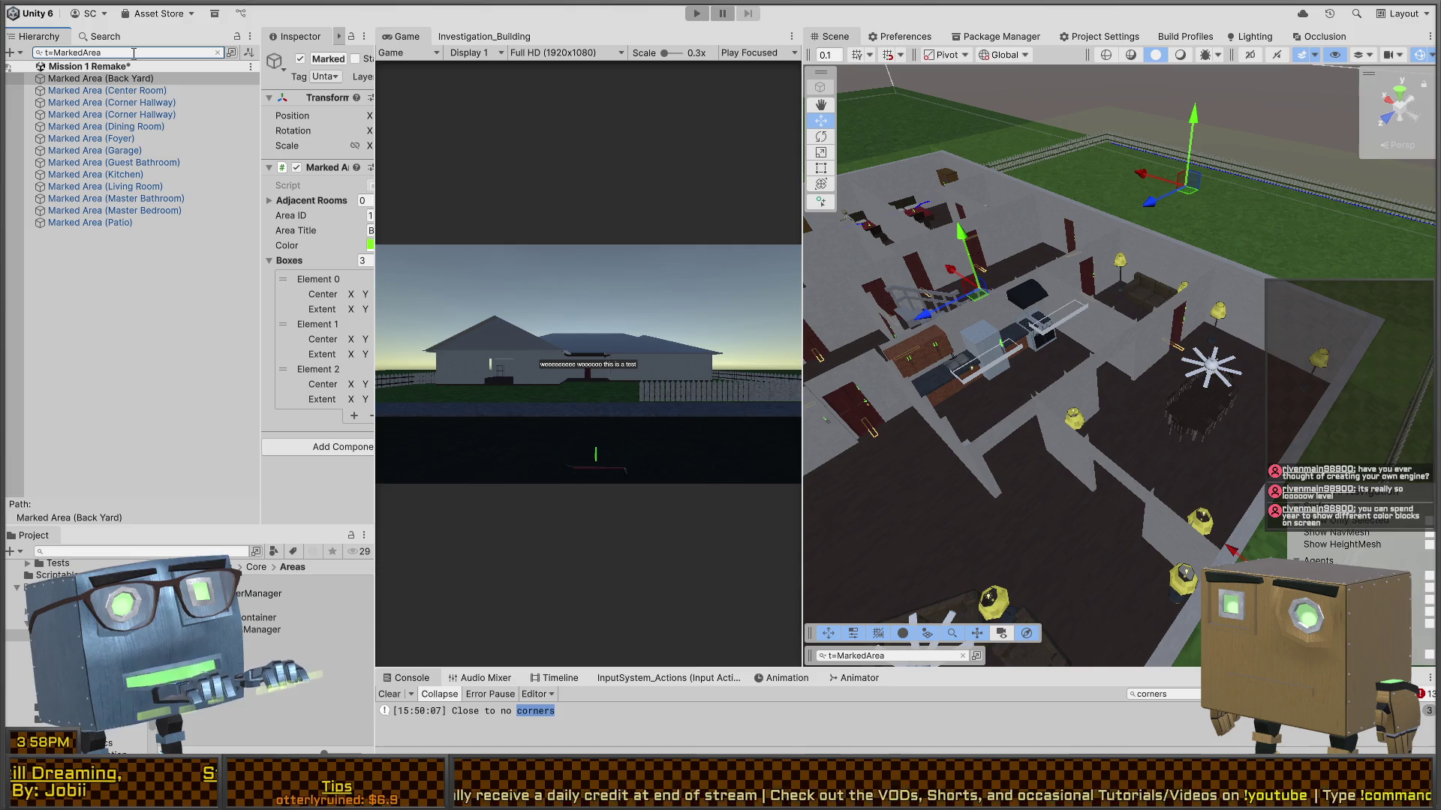
pyautogui.click(107, 91)
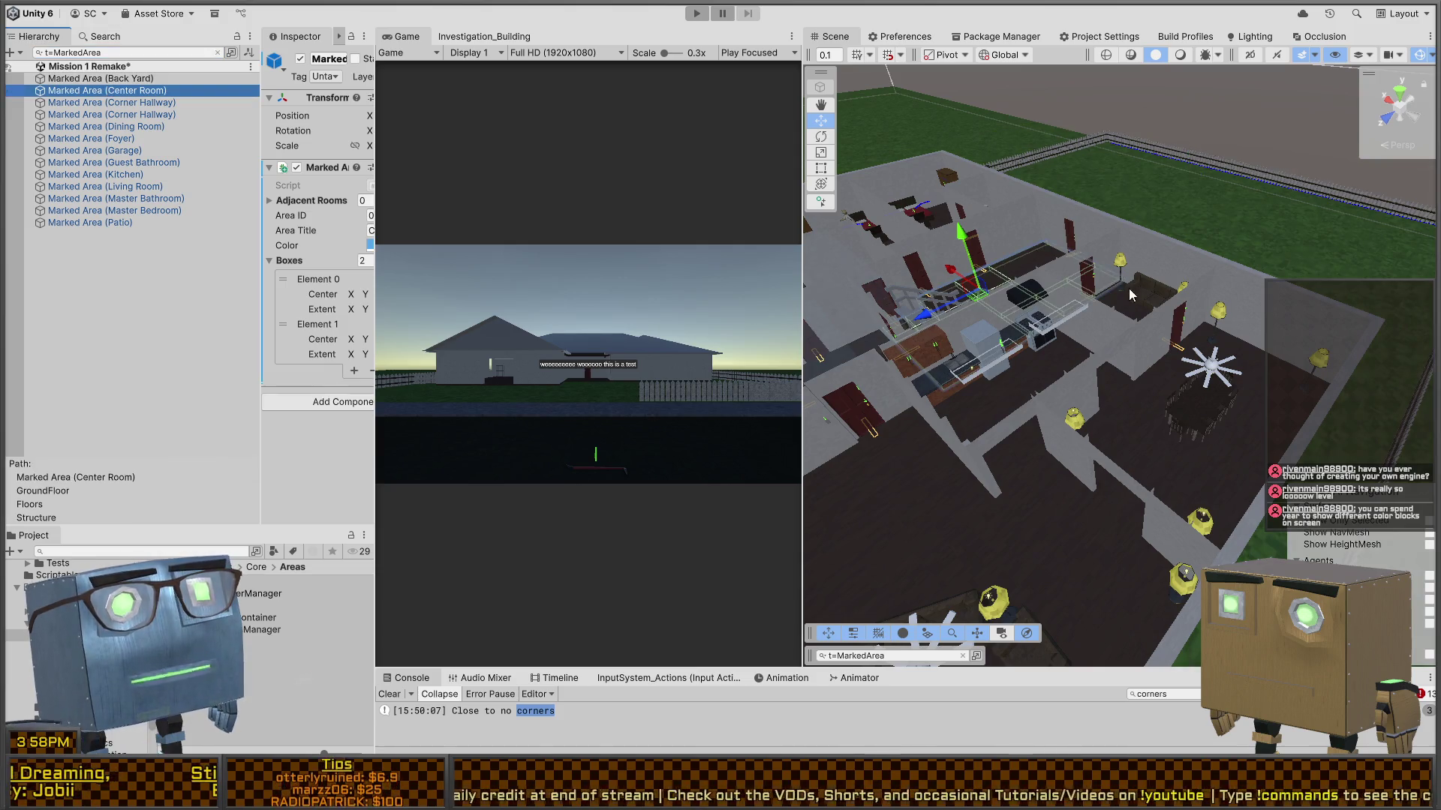
pyautogui.moveTo(1129, 288)
pyautogui.mouseDown()
pyautogui.moveTo(892, 425)
pyautogui.moveTo(875, 470)
pyautogui.mouseUp()
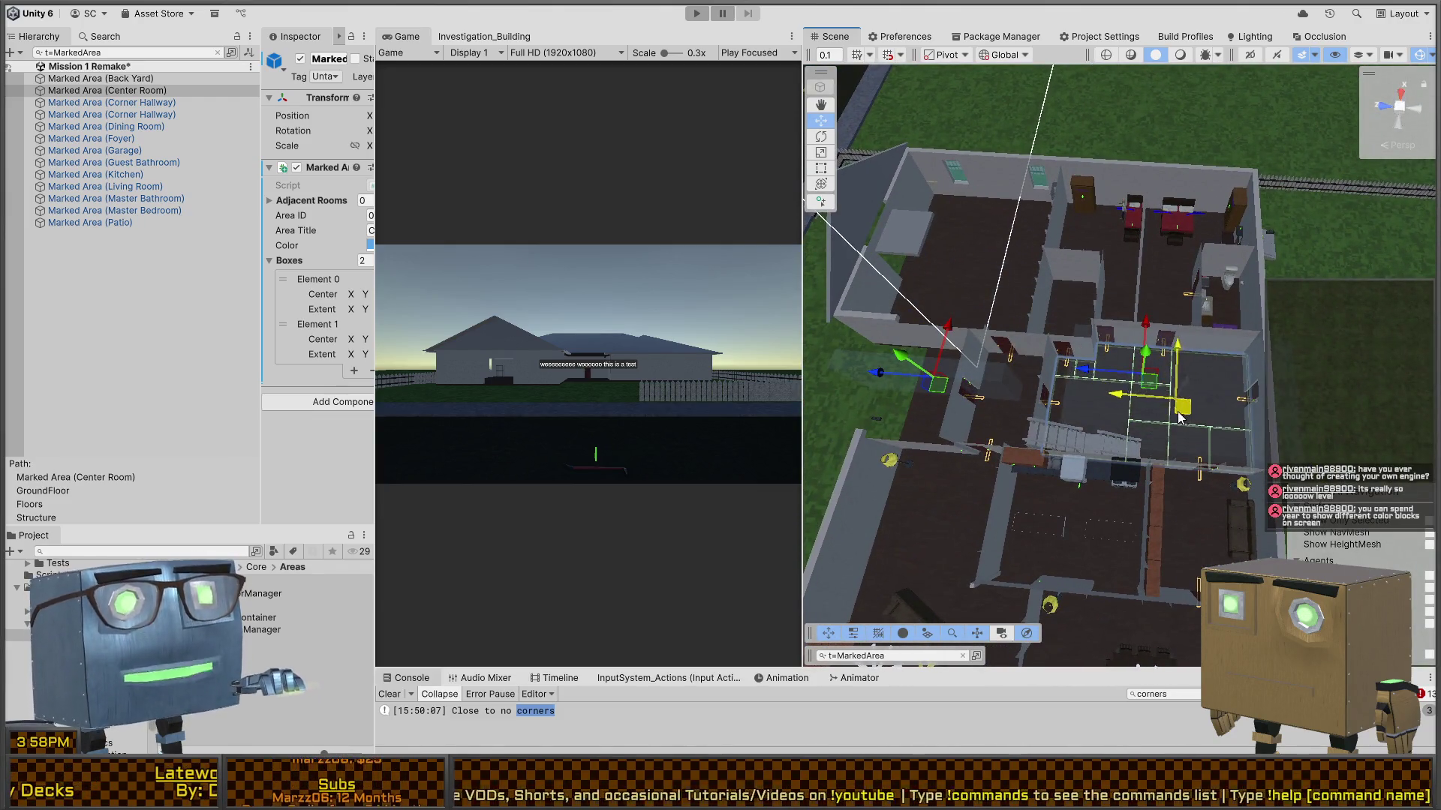
pyautogui.moveTo(1154, 417)
pyautogui.mouseDown()
pyautogui.moveTo(808, 349)
pyautogui.moveTo(826, 353)
pyautogui.mouseUp()
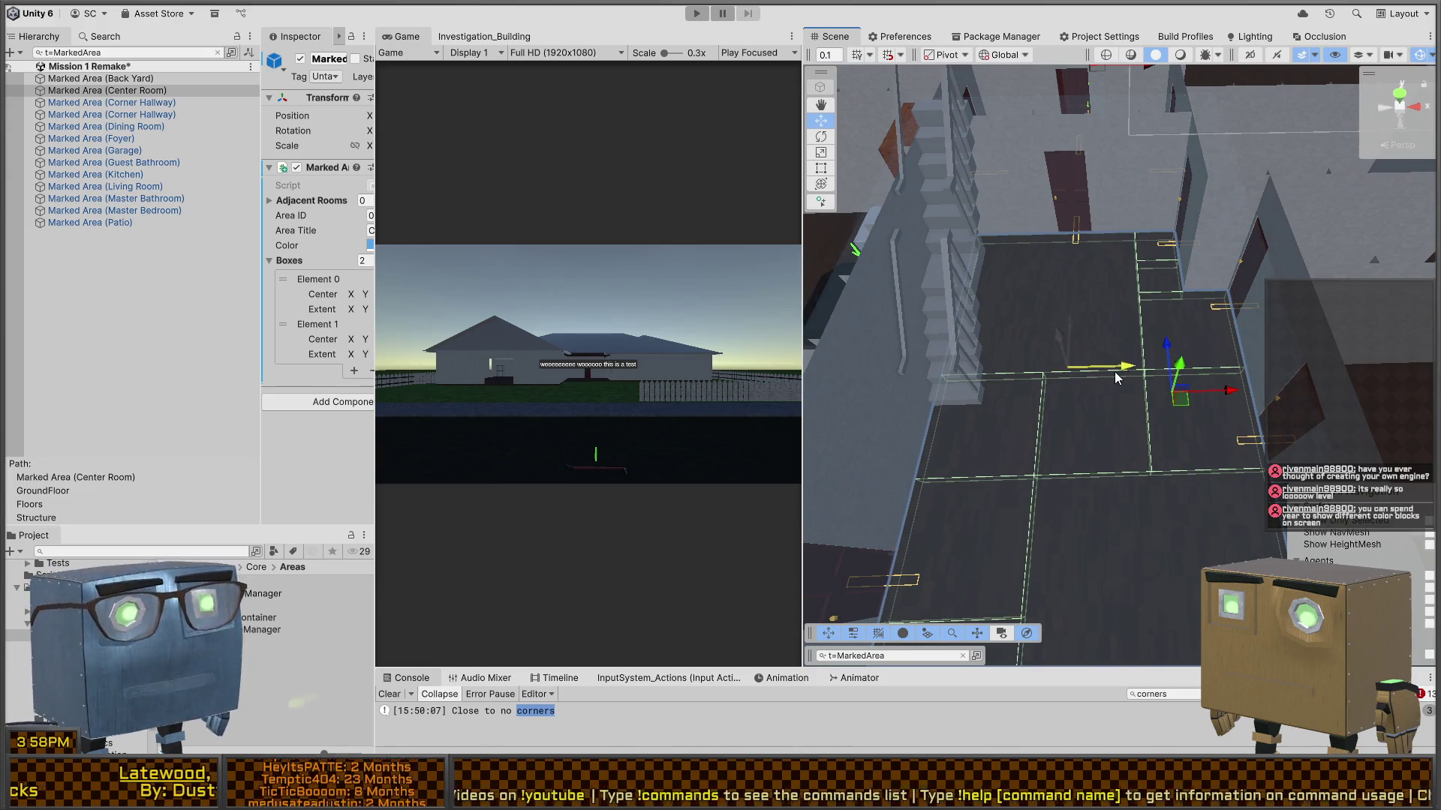
pyautogui.moveTo(1116, 377)
pyautogui.mouseDown()
pyautogui.moveTo(1016, 400)
pyautogui.moveTo(1255, 358)
pyautogui.moveTo(1054, 294)
pyautogui.moveTo(1172, 346)
pyautogui.moveTo(1005, 310)
pyautogui.moveTo(1057, 354)
pyautogui.moveTo(848, 357)
pyautogui.moveTo(1131, 387)
pyautogui.moveTo(1118, 414)
pyautogui.moveTo(1097, 417)
pyautogui.moveTo(1132, 412)
pyautogui.moveTo(1104, 409)
pyautogui.moveTo(1125, 425)
pyautogui.moveTo(1116, 430)
pyautogui.moveTo(1164, 422)
pyautogui.mouseUp()
pyautogui.press('t')
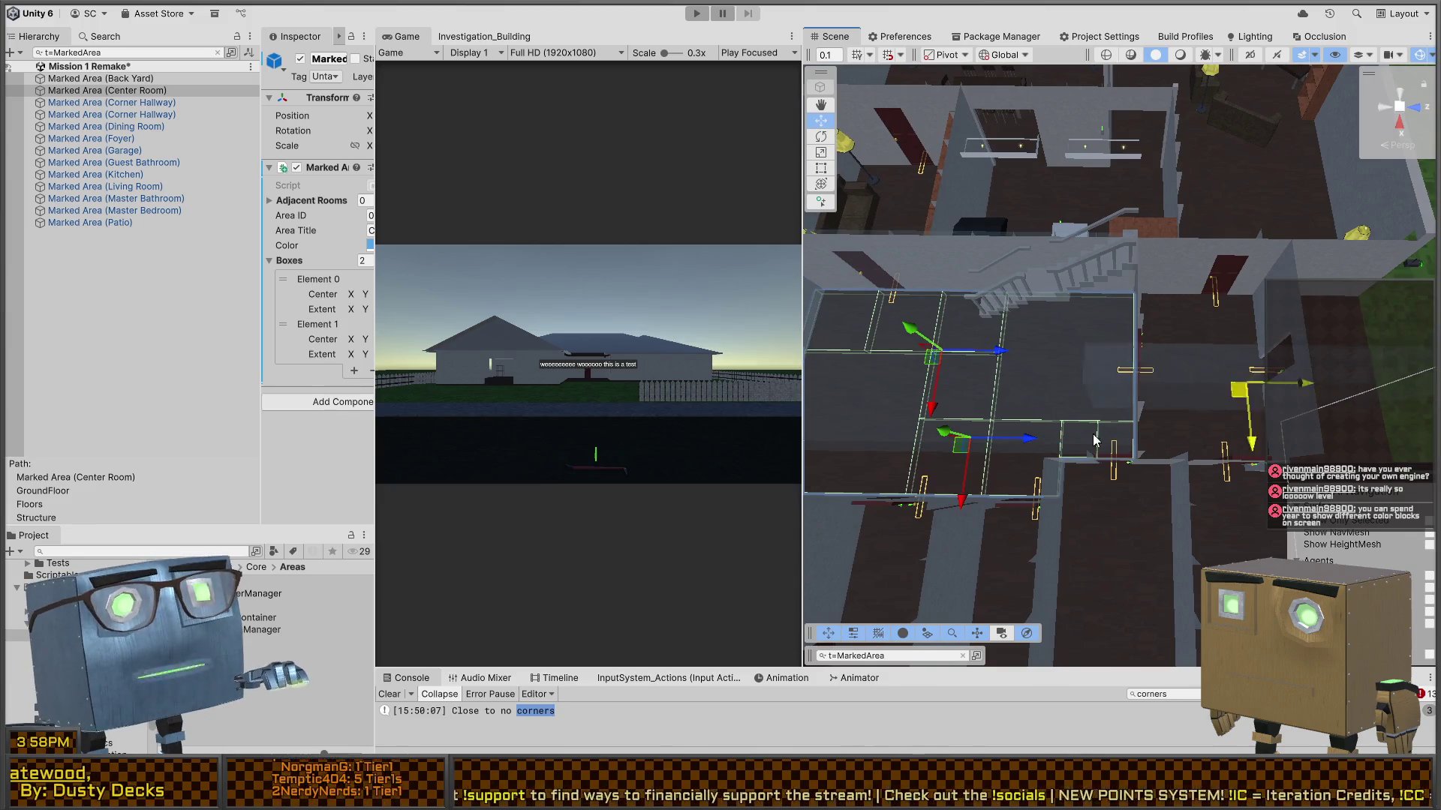
pyautogui.moveTo(898, 473)
pyautogui.mouseDown()
pyautogui.moveTo(878, 490)
pyautogui.moveTo(910, 412)
pyautogui.moveTo(614, 408)
pyautogui.moveTo(650, 425)
pyautogui.moveTo(934, 448)
pyautogui.mouseUp()
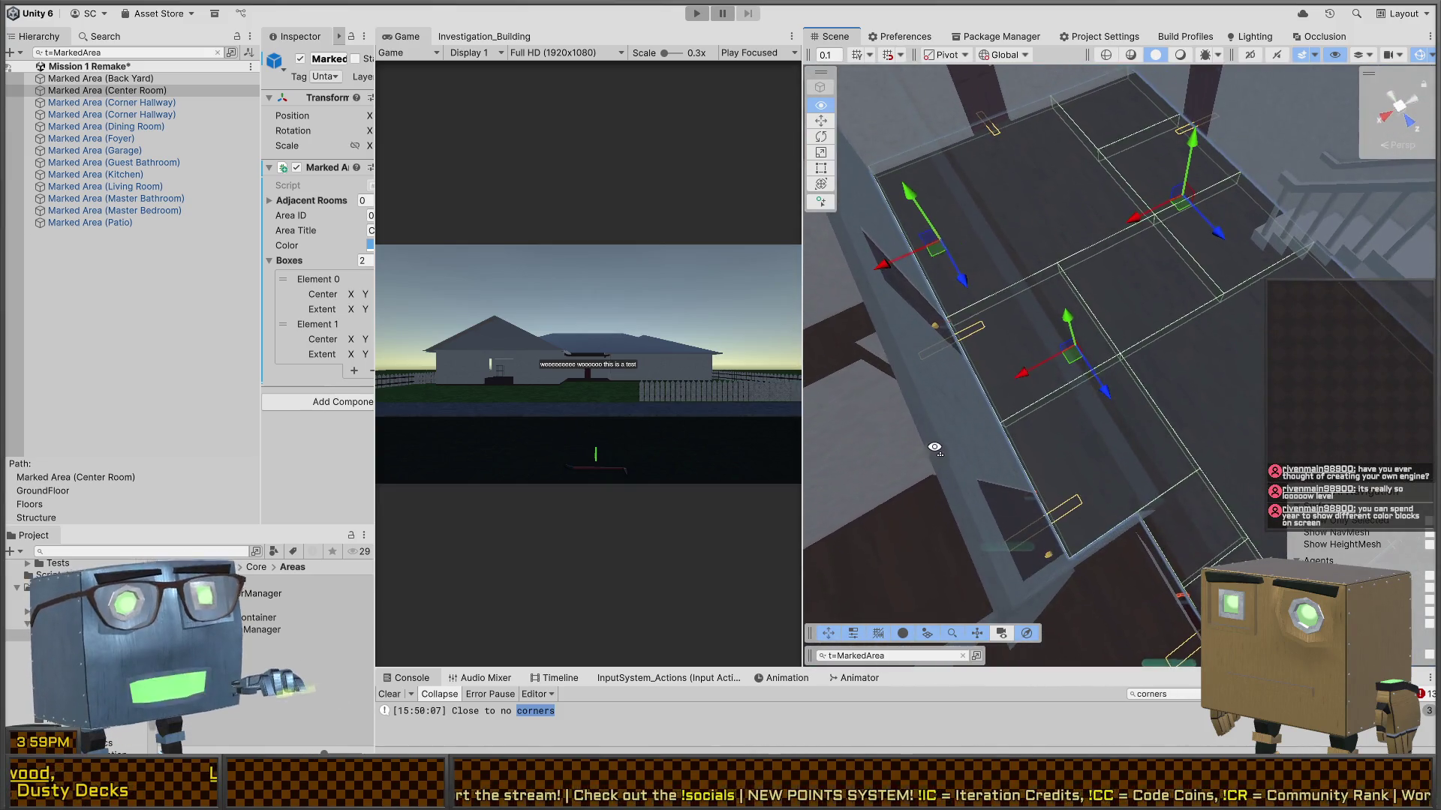
# - Check the Center Room box placement from above and save the Mission 1 Remake scene
pyautogui.moveTo(953, 255)
pyautogui.mouseDown()
pyautogui.moveTo(1109, 520)
pyautogui.moveTo(1059, 431)
pyautogui.moveTo(1068, 381)
pyautogui.mouseUp()
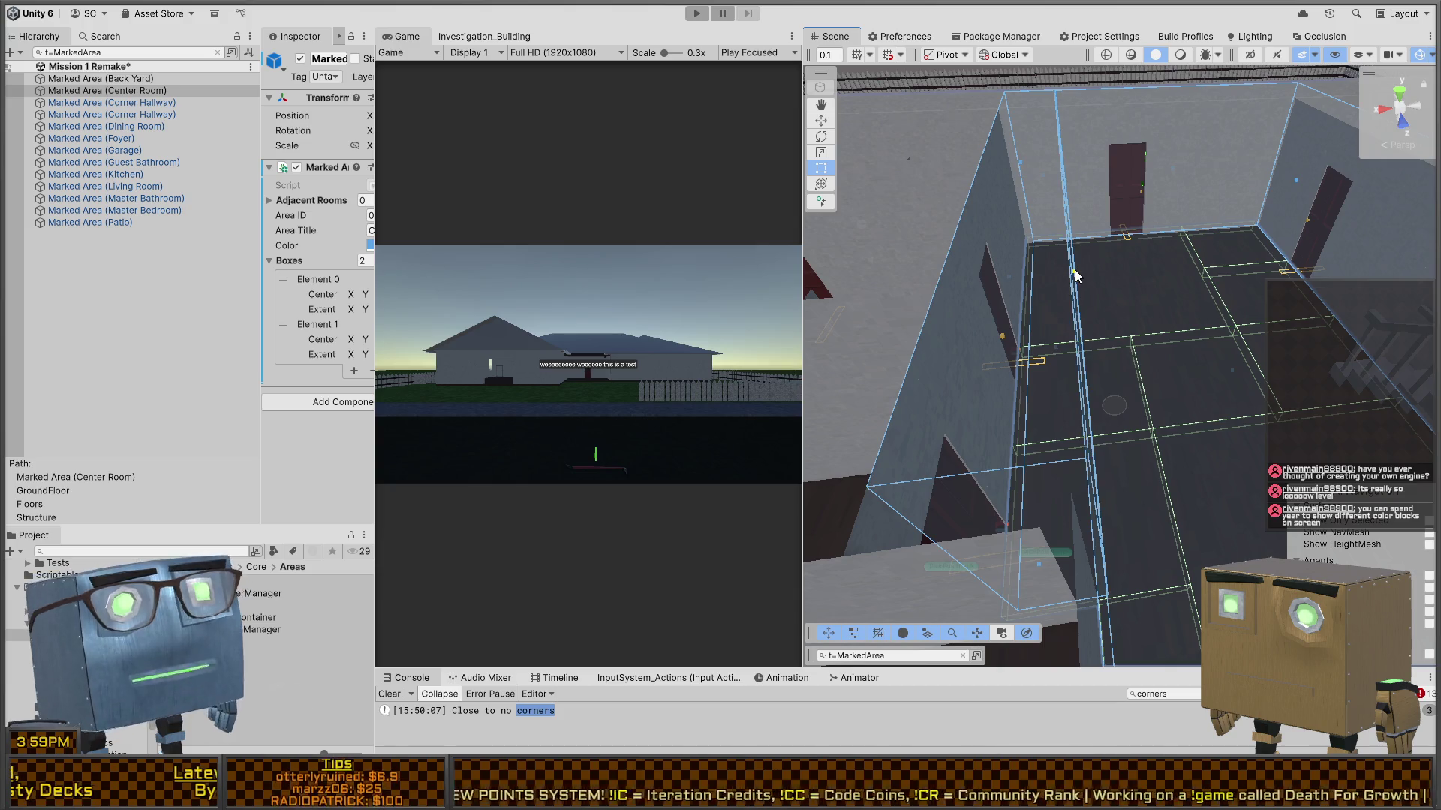
pyautogui.moveTo(1075, 275)
pyautogui.mouseDown()
pyautogui.moveTo(1162, 428)
pyautogui.moveTo(1160, 398)
pyautogui.moveTo(949, 382)
pyautogui.moveTo(1184, 423)
pyautogui.moveTo(1023, 426)
pyautogui.moveTo(1322, 396)
pyautogui.moveTo(984, 299)
pyautogui.moveTo(1043, 318)
pyautogui.moveTo(1371, 310)
pyautogui.mouseUp()
pyautogui.hotkey('ctrl', 's')
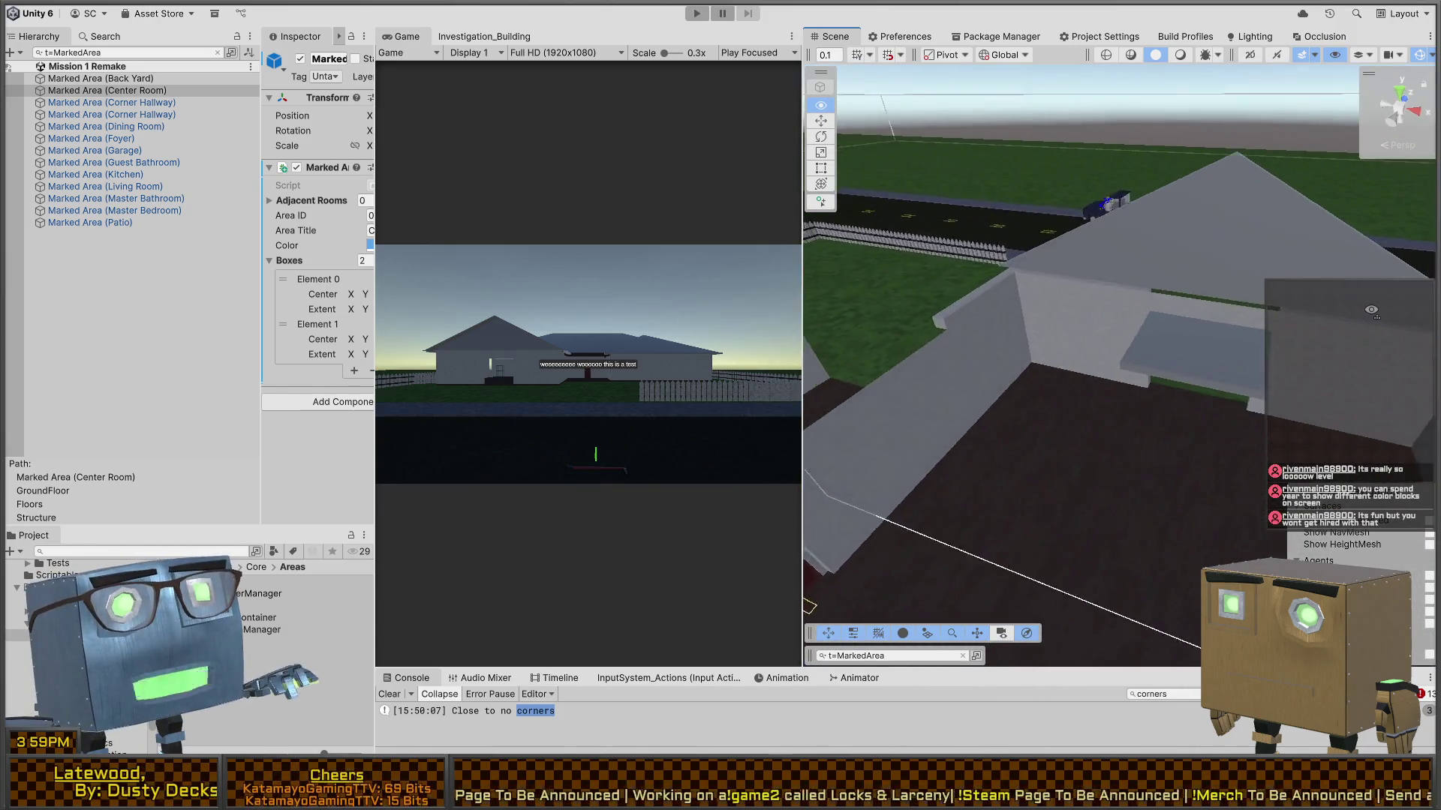
pyautogui.press('f')
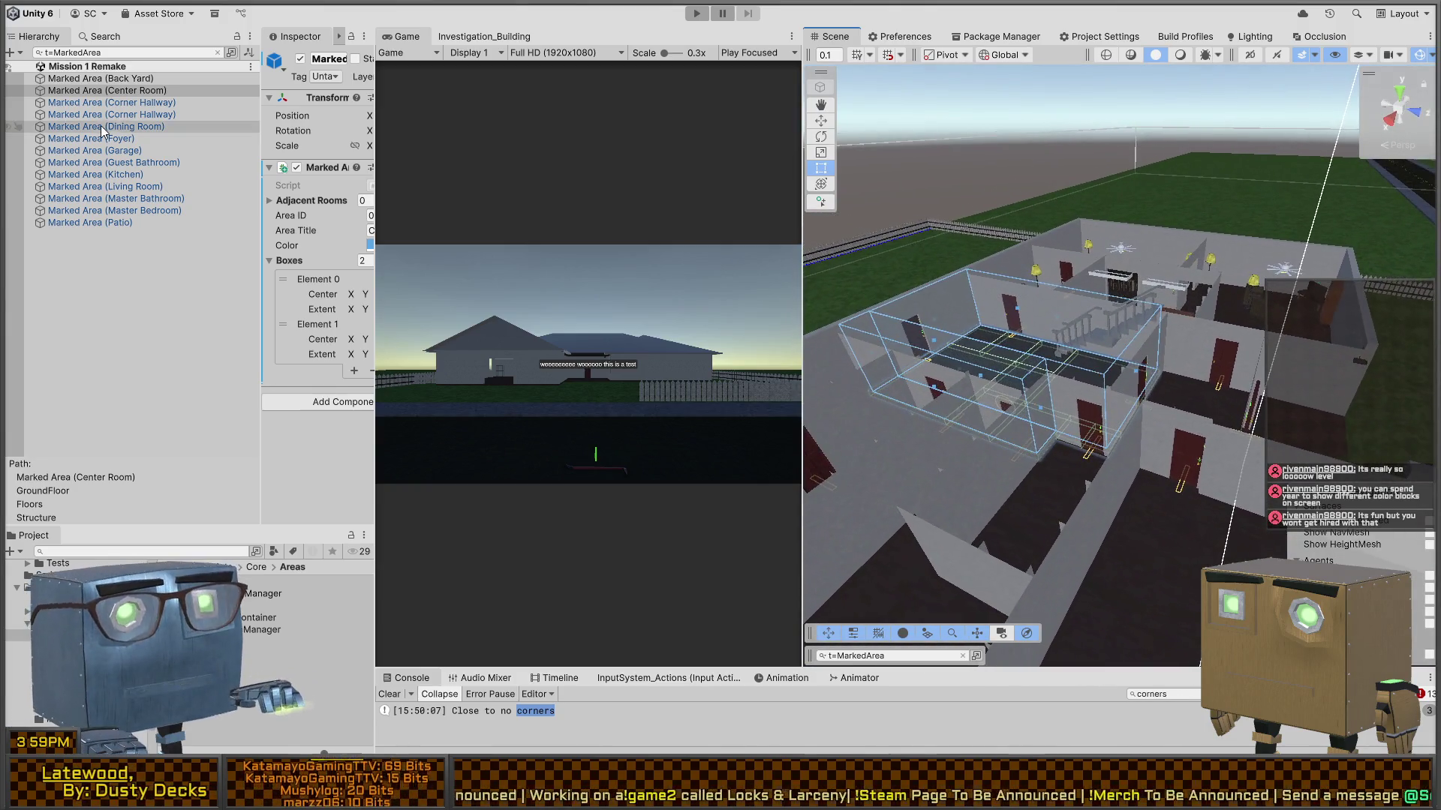
pyautogui.click(129, 103)
# - Frame the Corner Hallway box and orbit and zoom around it and the neighbouring rooms
pyautogui.press('f')
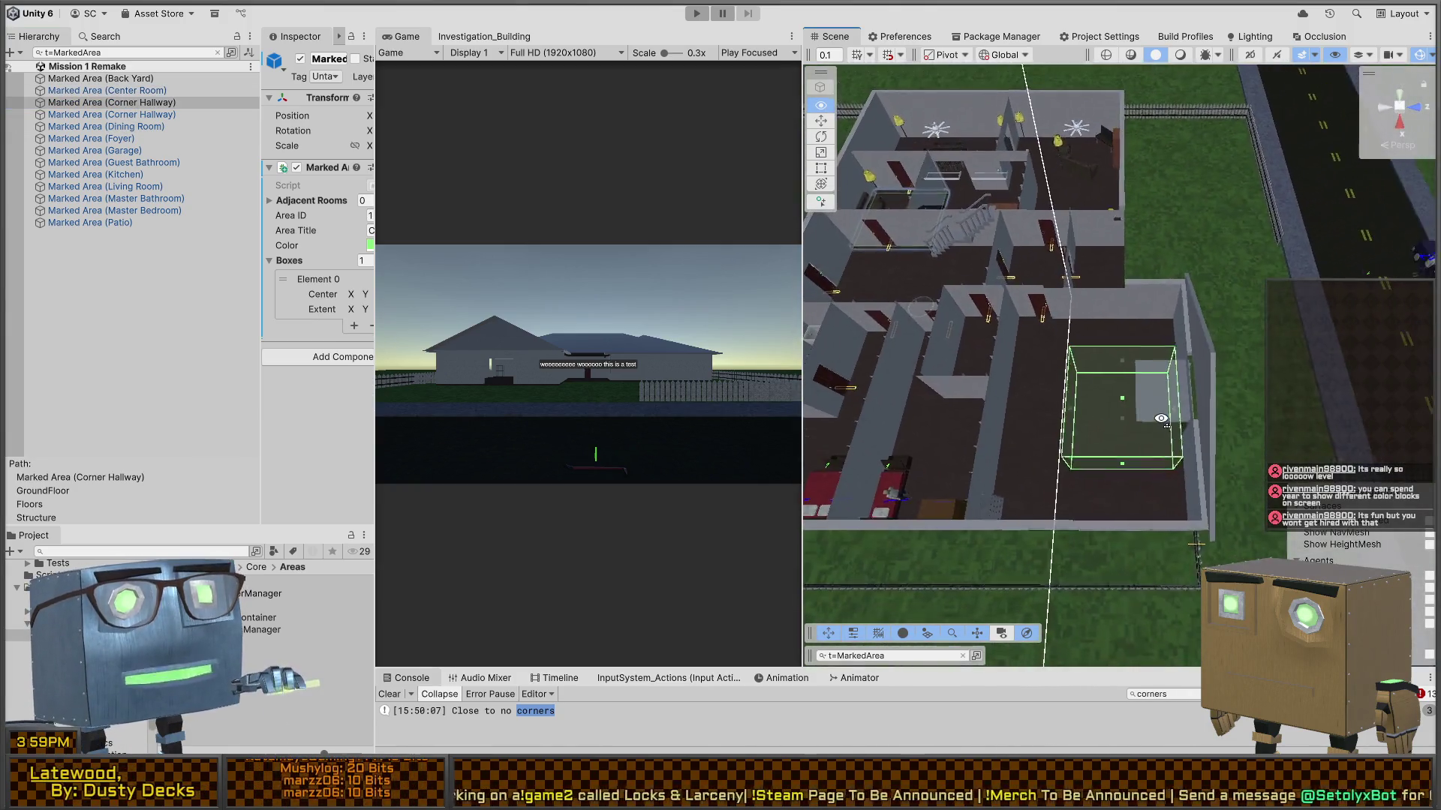
pyautogui.moveTo(1160, 418)
pyautogui.mouseDown()
pyautogui.moveTo(1199, 415)
pyautogui.moveTo(975, 247)
pyautogui.moveTo(936, 192)
pyautogui.mouseUp()
pyautogui.press('f')
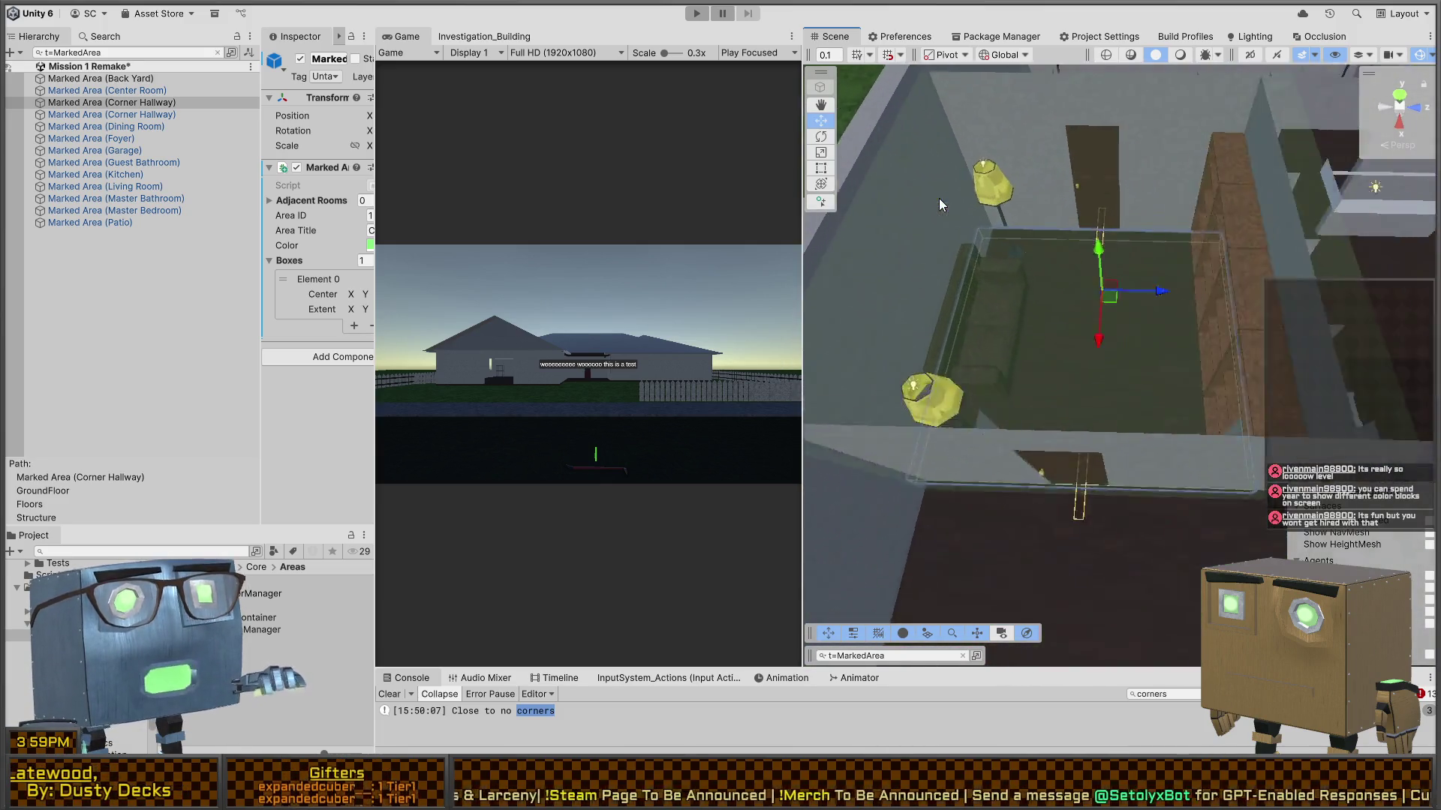
pyautogui.scroll(-3, 1078, 333)
pyautogui.moveTo(996, 341); pyautogui.dragTo(1139, 361)
pyautogui.scroll(10, 1133, 360)
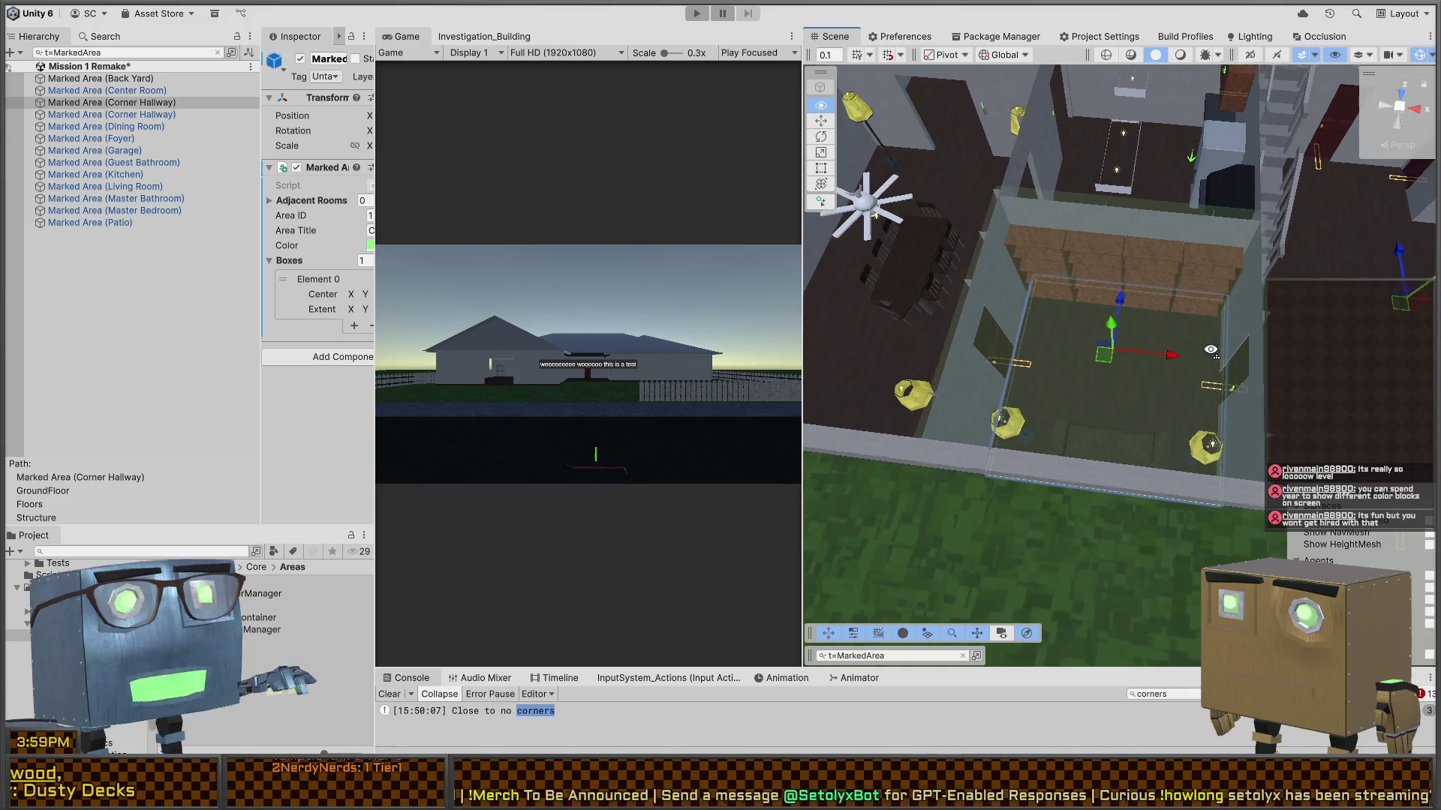
pyautogui.scroll(-8, 1133, 358)
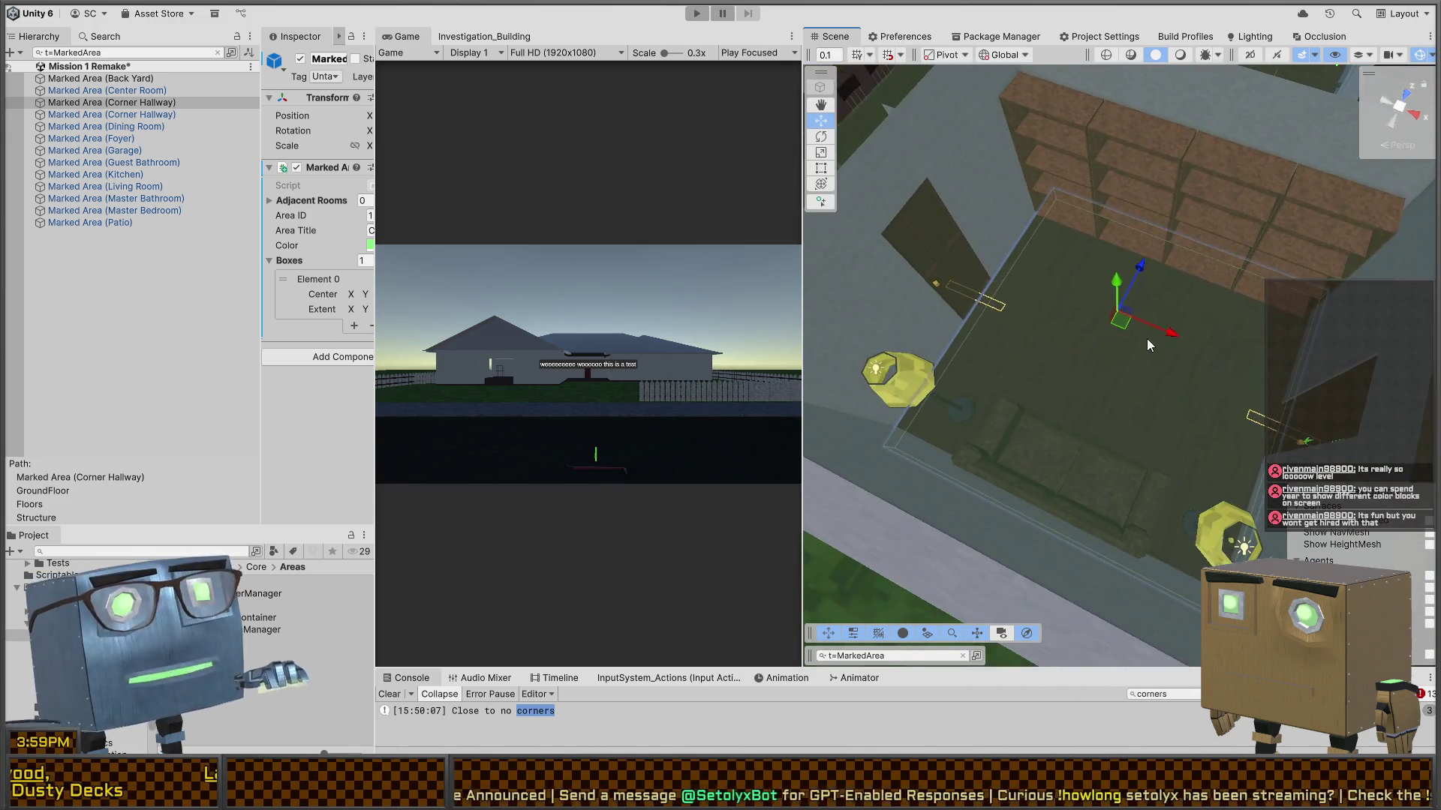
pyautogui.moveTo(1147, 340)
pyautogui.mouseDown()
pyautogui.moveTo(845, 249)
pyautogui.moveTo(1255, 294)
pyautogui.moveTo(1257, 225)
pyautogui.mouseUp()
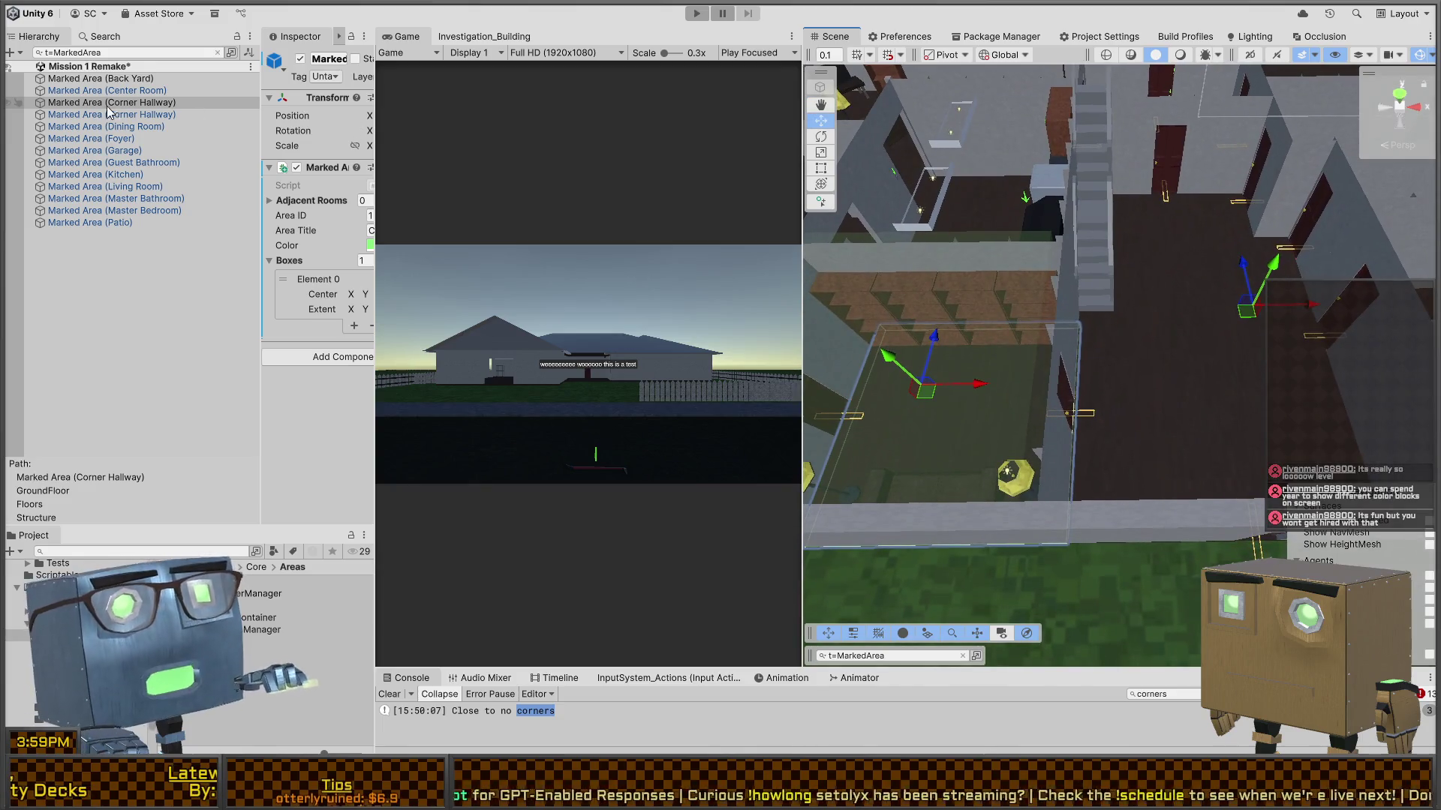
pyautogui.click(114, 115)
# - Move the upper Guest Bedroom box into the bedroom
pyautogui.moveTo(1175, 281); pyautogui.dragTo(1082, 303)
pyautogui.scroll(-5, 1082, 304)
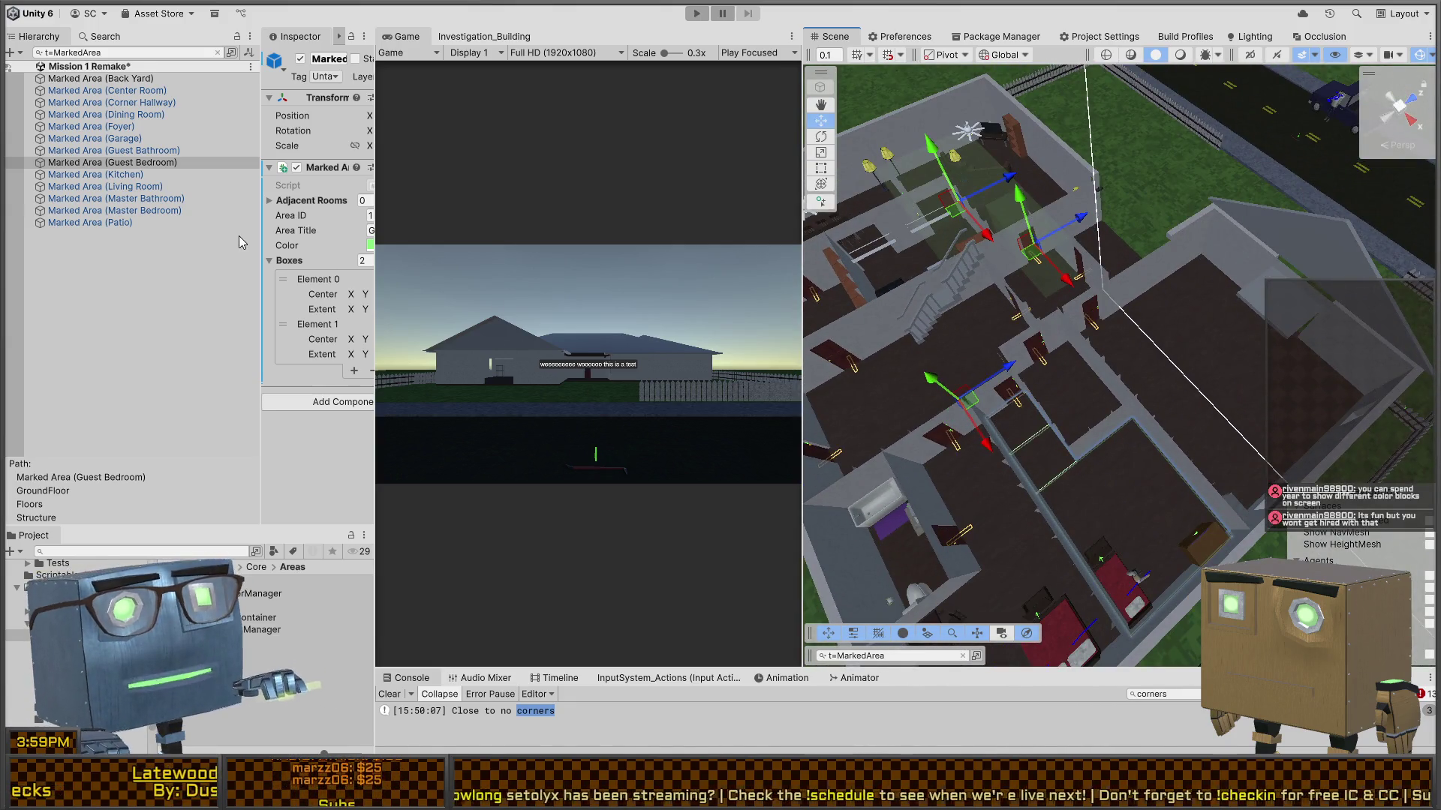
pyautogui.moveTo(1111, 315)
pyautogui.mouseDown()
pyautogui.moveTo(1104, 488)
pyautogui.moveTo(1039, 456)
pyautogui.mouseUp()
pyautogui.moveTo(1070, 212)
pyautogui.mouseDown()
pyautogui.moveTo(1078, 584)
pyautogui.moveTo(1103, 604)
pyautogui.mouseUp()
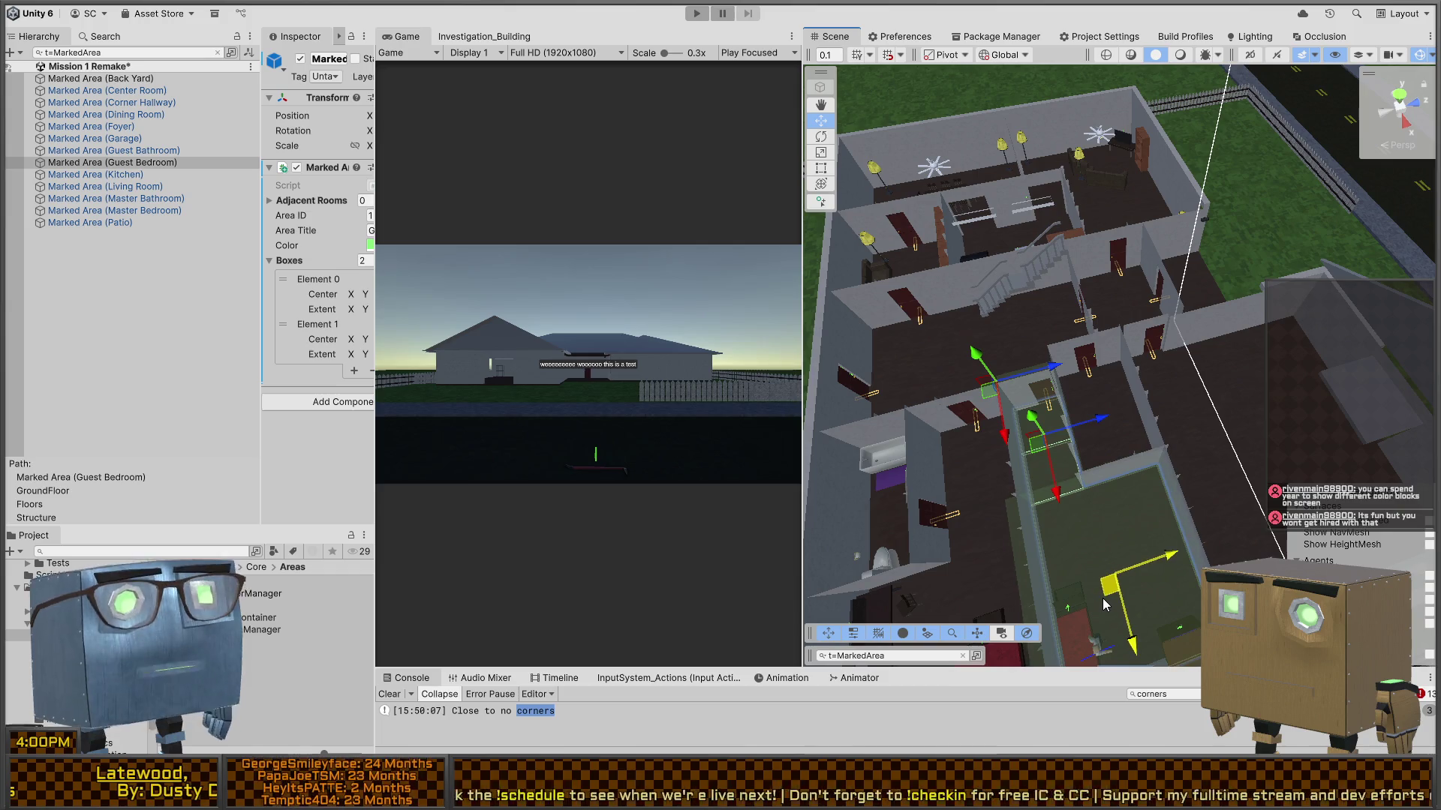
pyautogui.moveTo(1156, 484)
pyautogui.mouseDown()
pyautogui.moveTo(778, 436)
pyautogui.moveTo(1424, 149)
pyautogui.mouseUp()
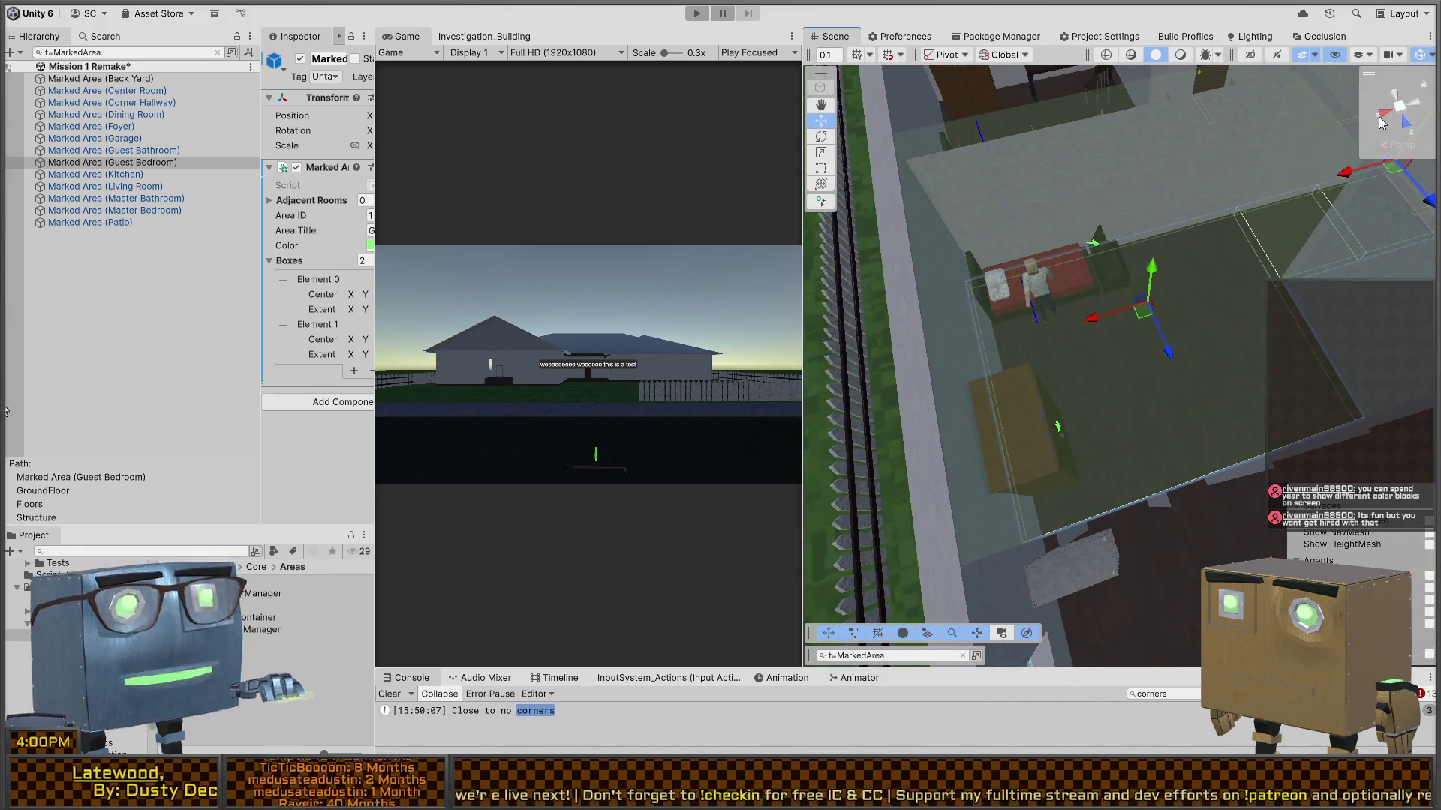
# - In Top view, resize the bedroom box by pulling its left and right edges
pyautogui.click(1401, 116)
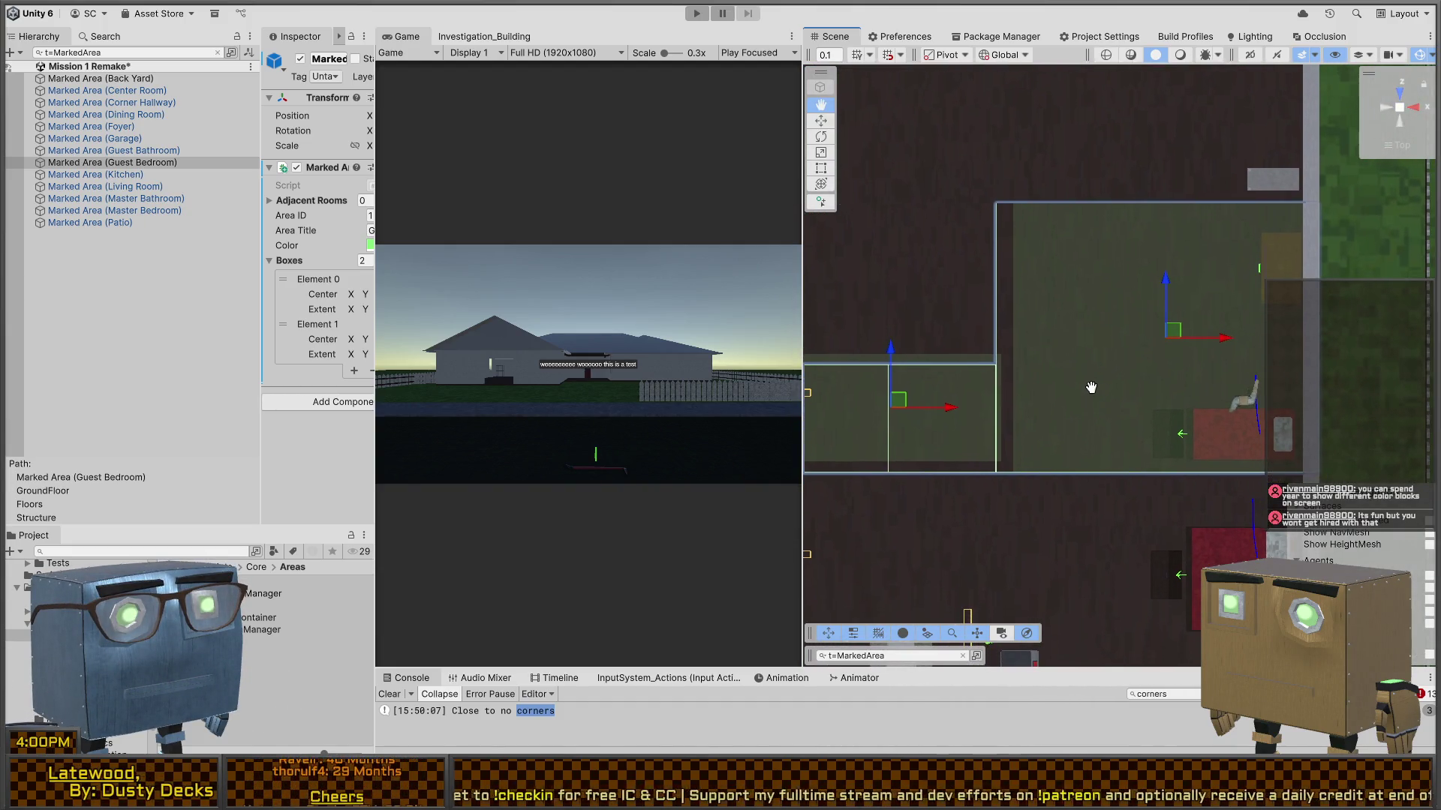
pyautogui.press('t')
pyautogui.moveTo(999, 342); pyautogui.dragTo(993, 342)
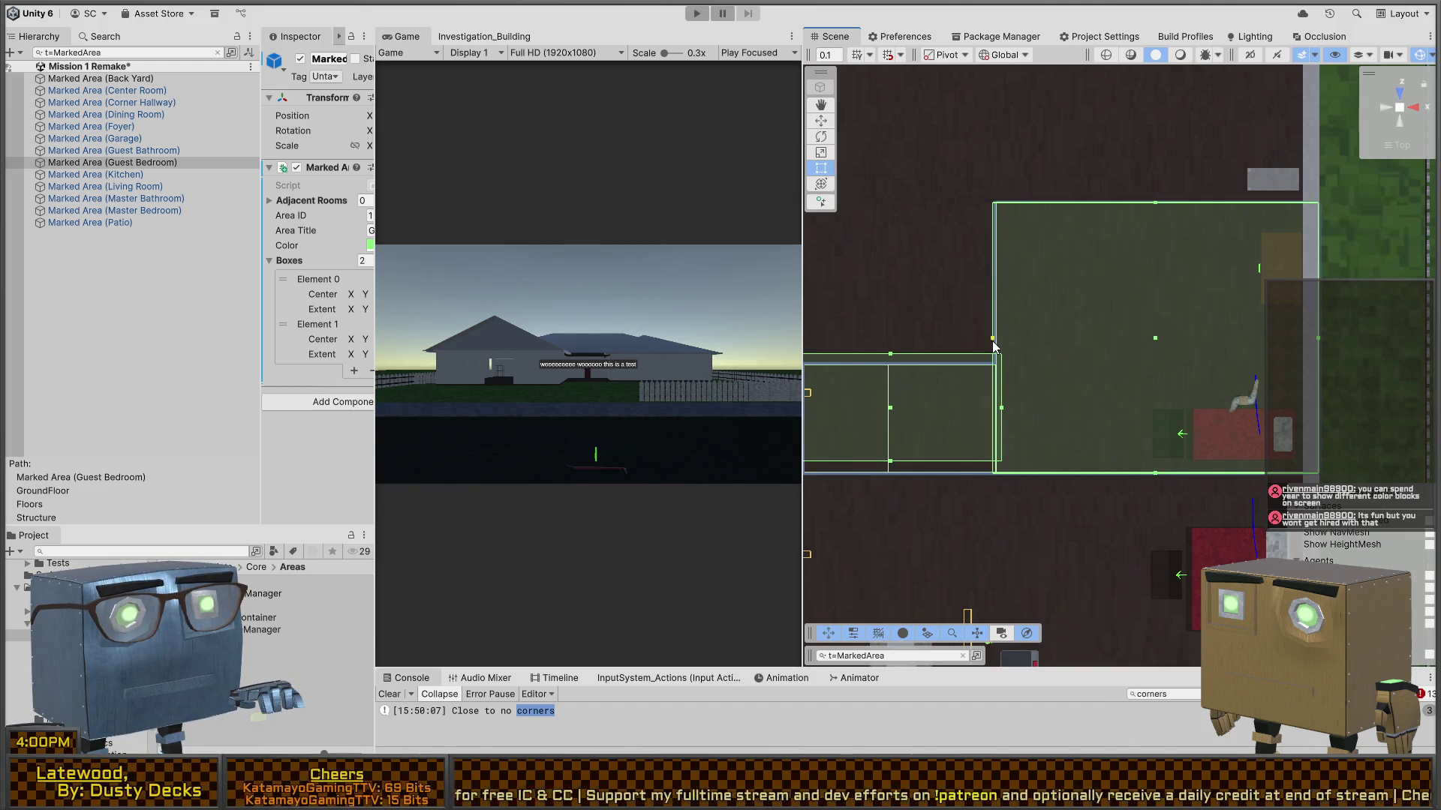
pyautogui.moveTo(1319, 345); pyautogui.dragTo(1302, 340)
pyautogui.moveTo(898, 414); pyautogui.dragTo(1112, 353)
pyautogui.press('w')
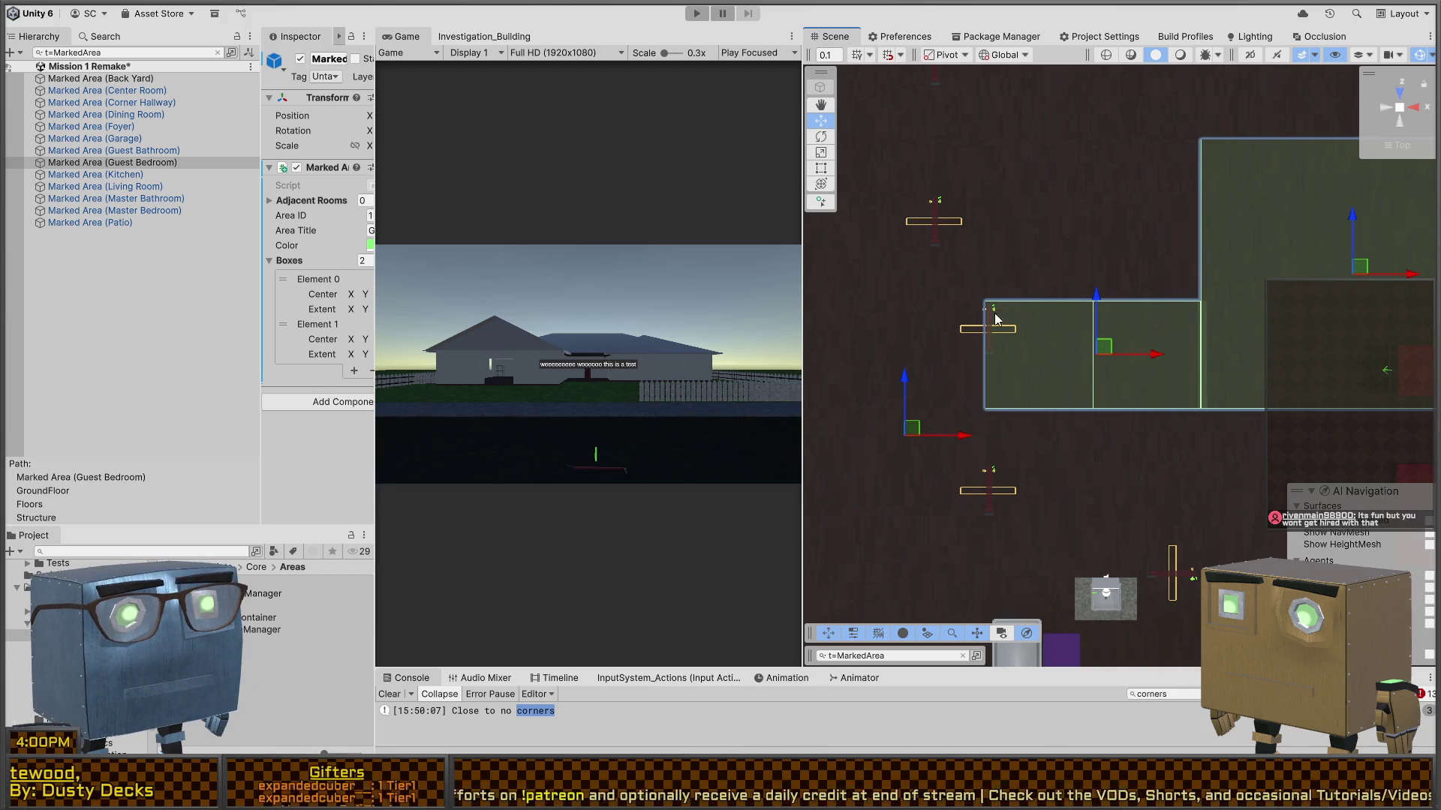
# - Move the Kitchen box onto the left room and pull its right edge in
pyautogui.click(94, 174)
pyautogui.press('f')
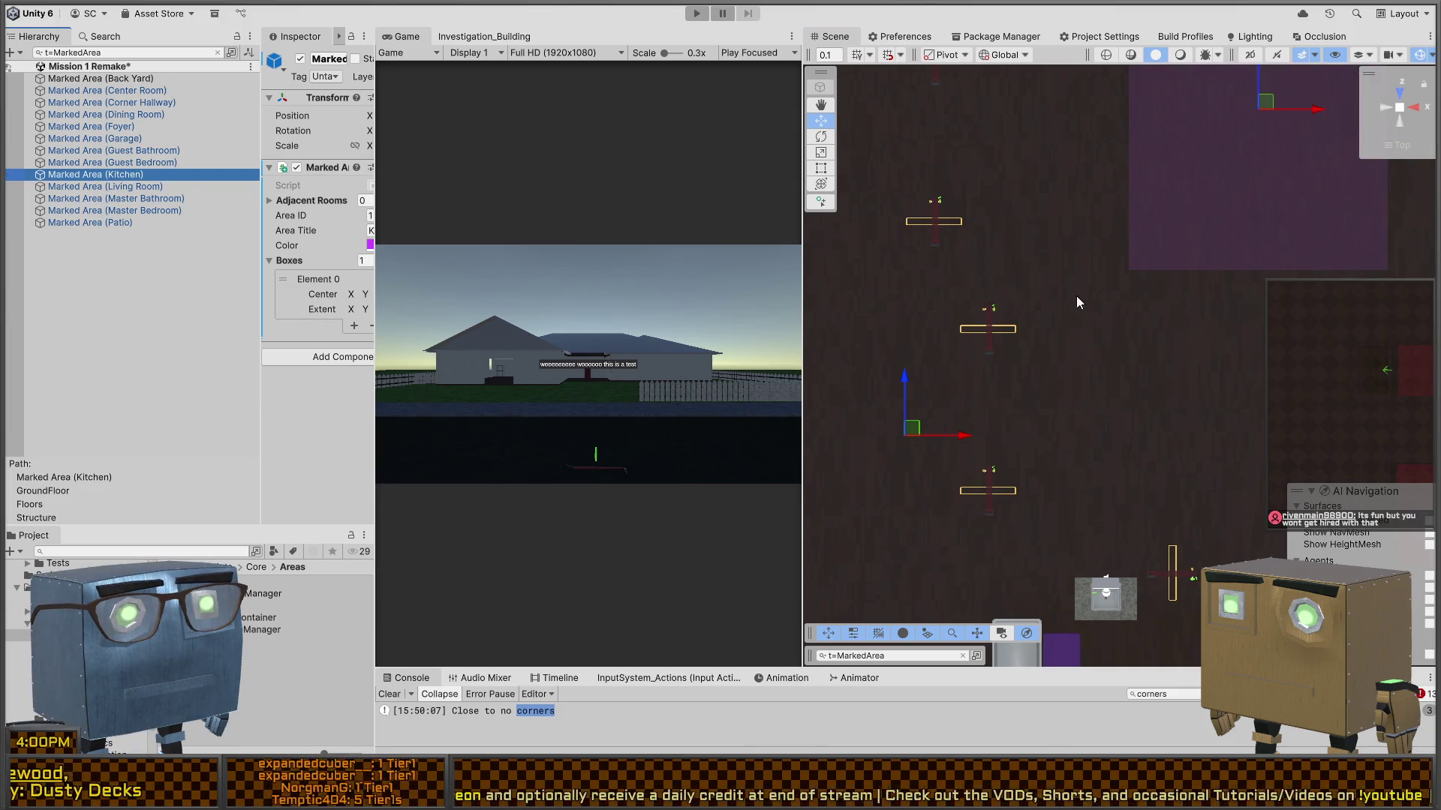
pyautogui.scroll(-5, 1036, 408)
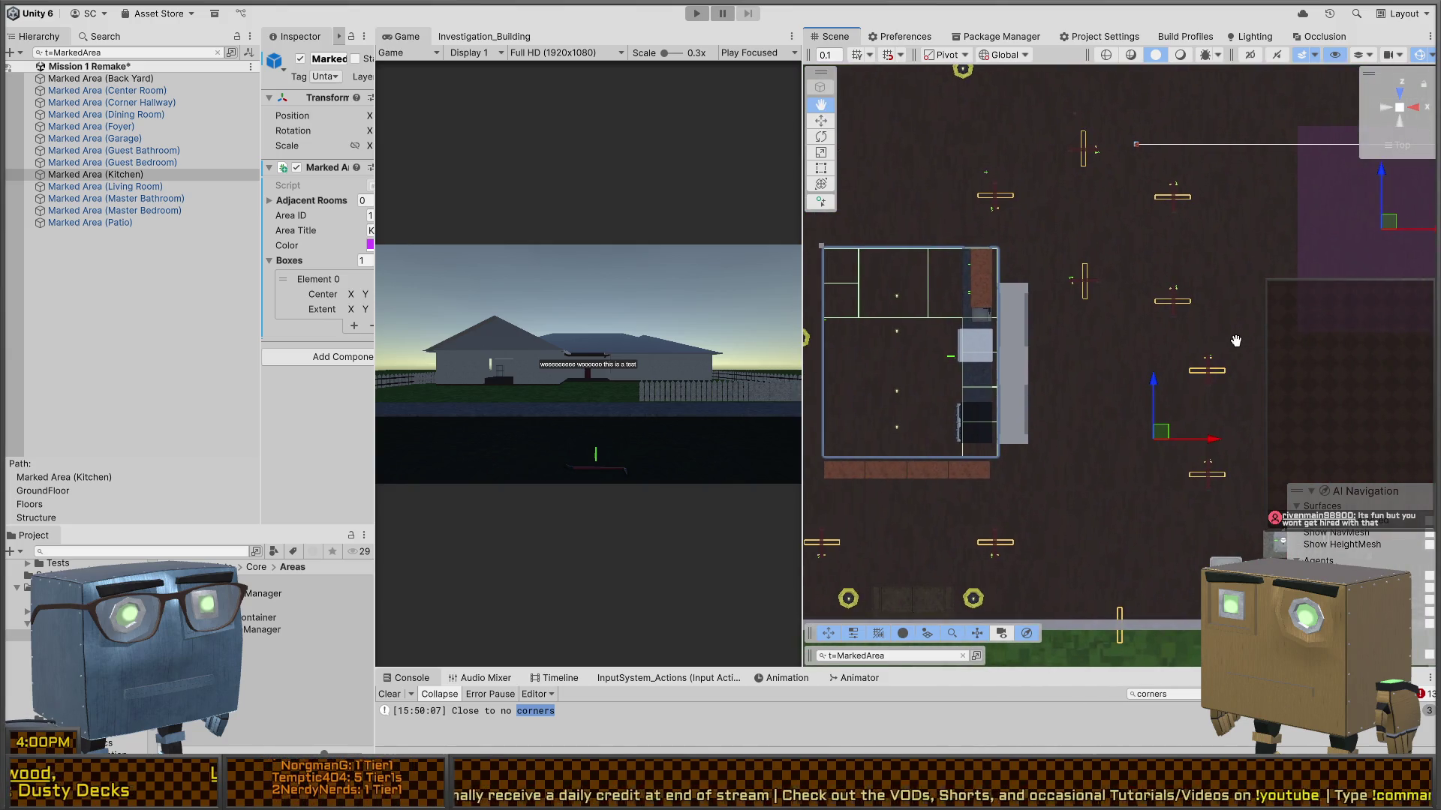
pyautogui.moveTo(1385, 225)
pyautogui.mouseDown()
pyautogui.moveTo(890, 341)
pyautogui.moveTo(934, 347)
pyautogui.mouseUp()
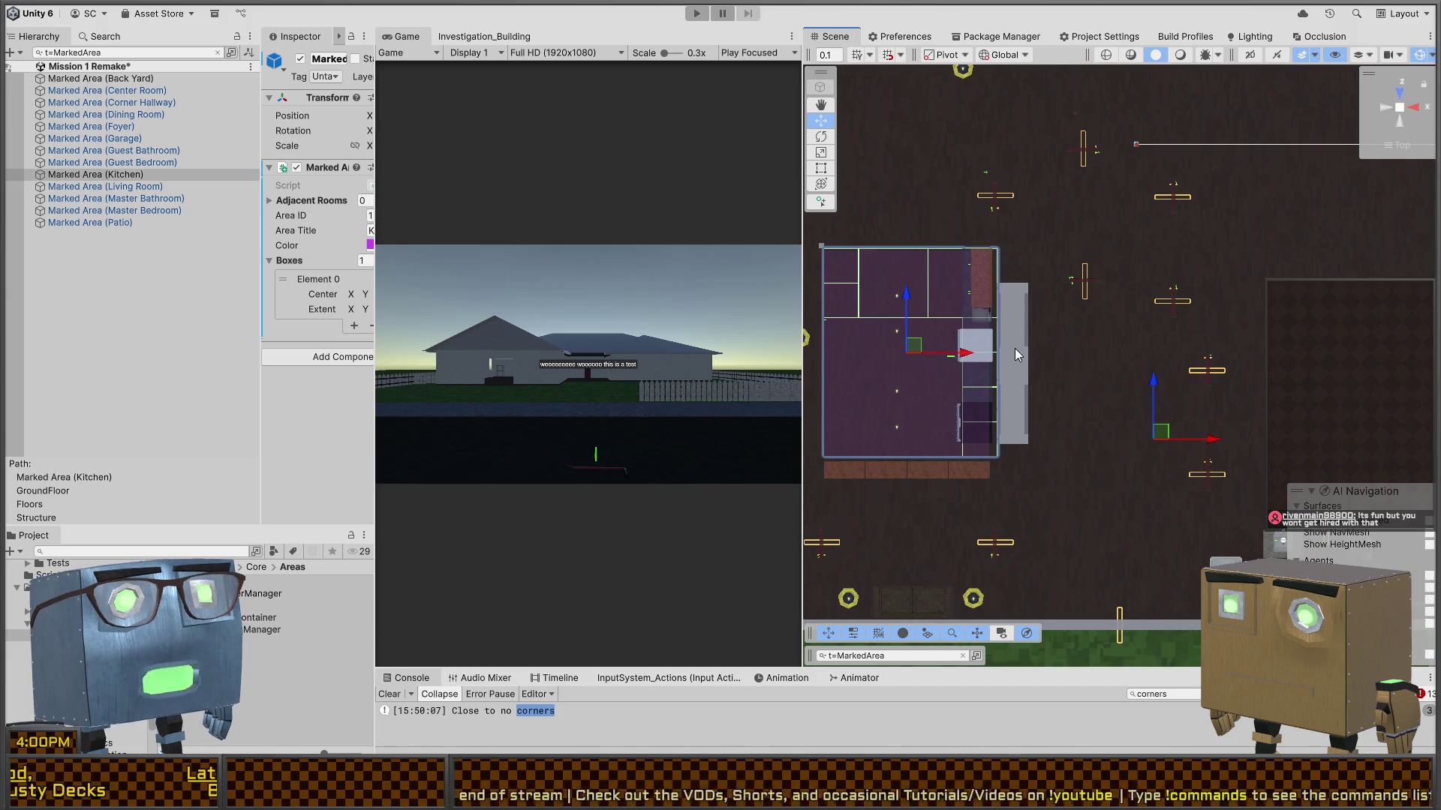
pyautogui.press('t')
pyautogui.moveTo(991, 359)
pyautogui.mouseDown()
pyautogui.moveTo(935, 353)
pyautogui.moveTo(1030, 367)
pyautogui.mouseUp()
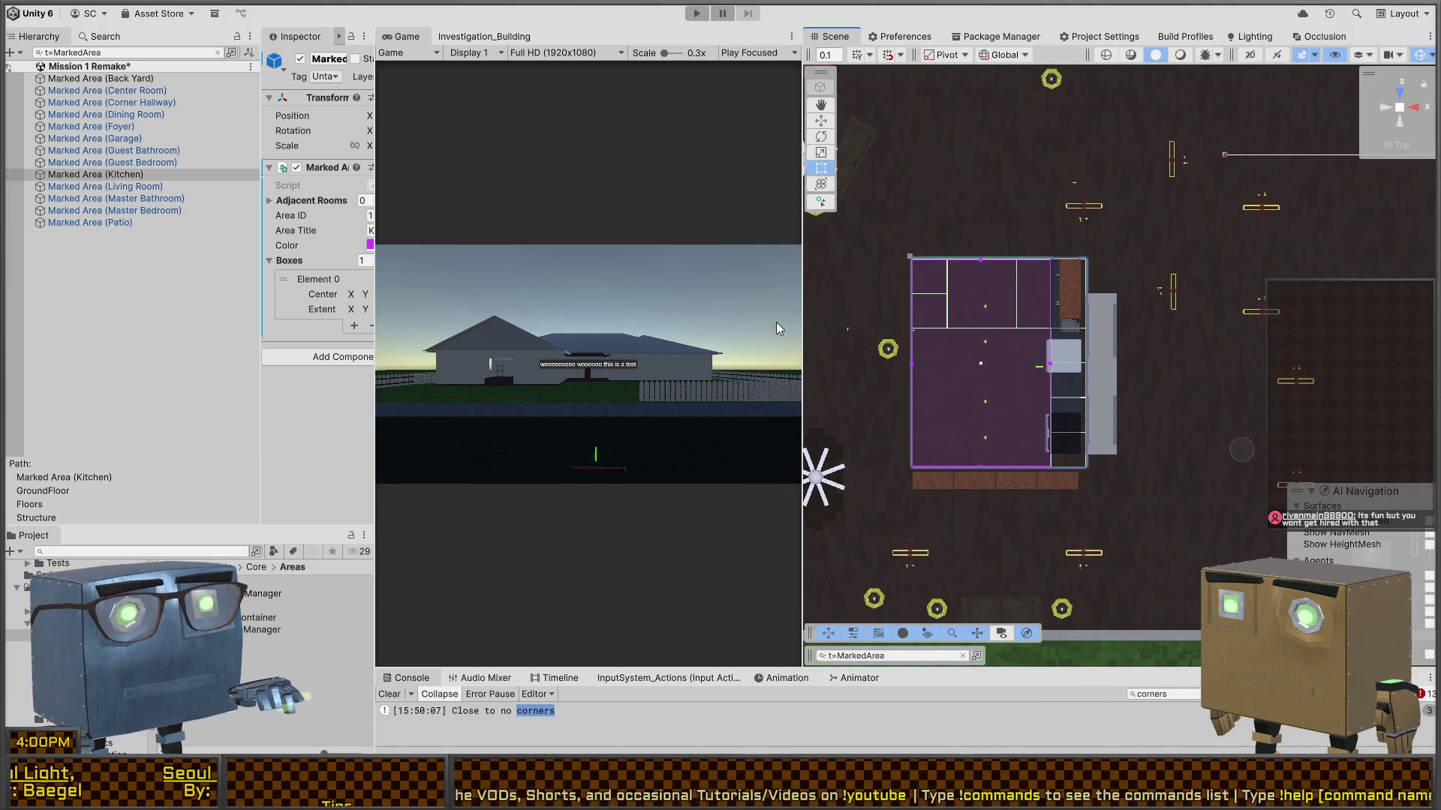
# - Move both Living Room boxes into place, widen the left edge, and raise the second box's top edge to the wall
pyautogui.doubleClick(113, 186)
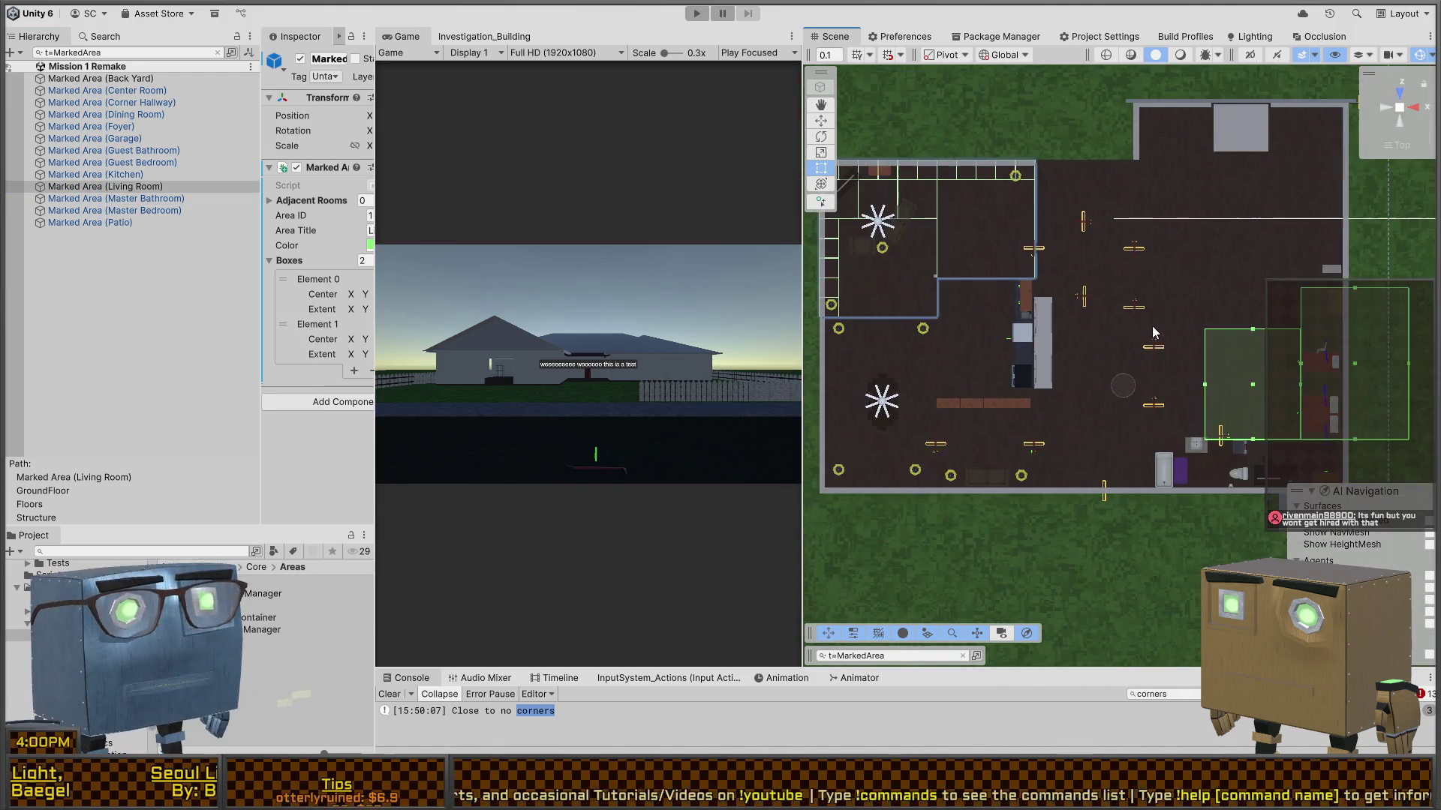
pyautogui.press('w')
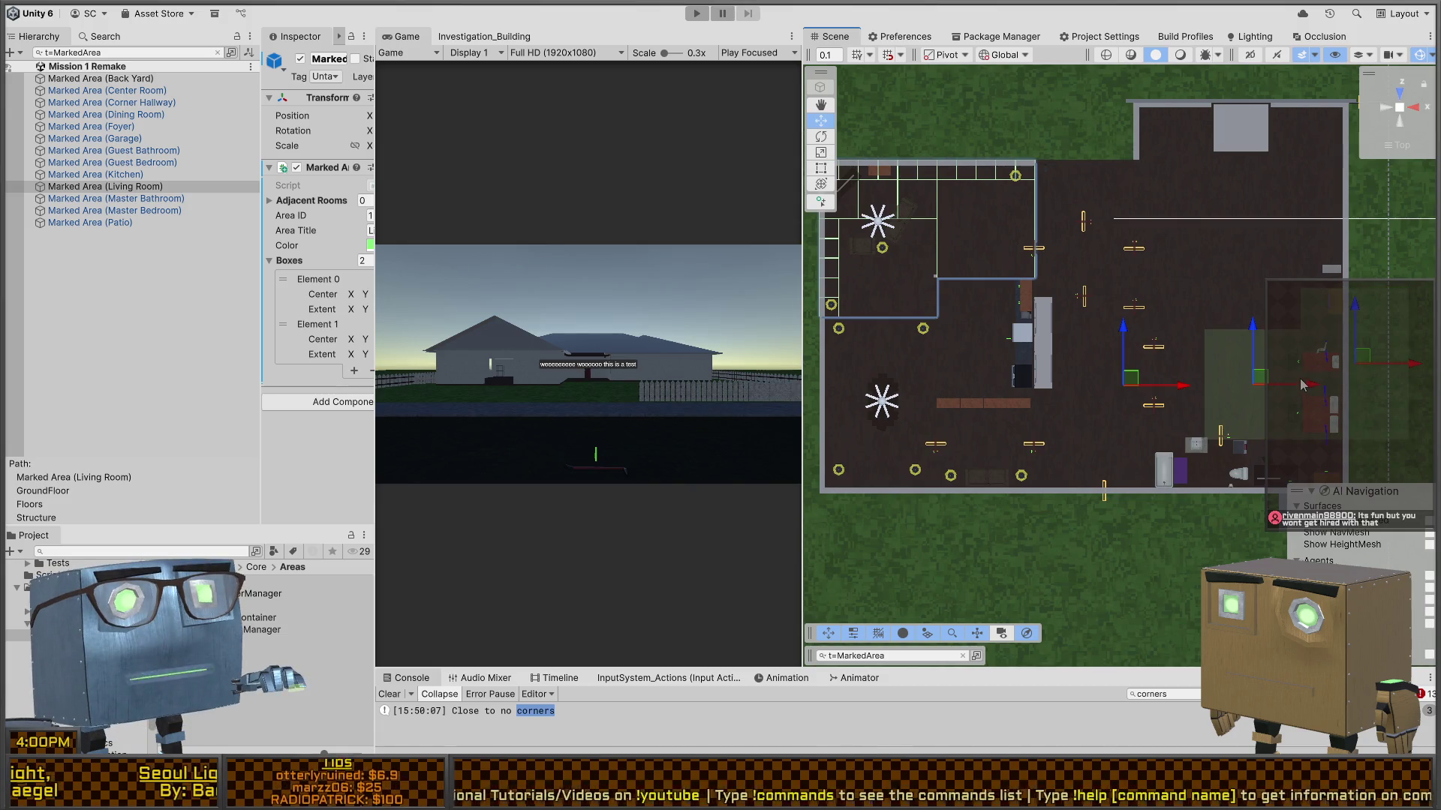
pyautogui.moveTo(1268, 380)
pyautogui.mouseDown()
pyautogui.moveTo(975, 270)
pyautogui.moveTo(998, 215)
pyautogui.mouseUp()
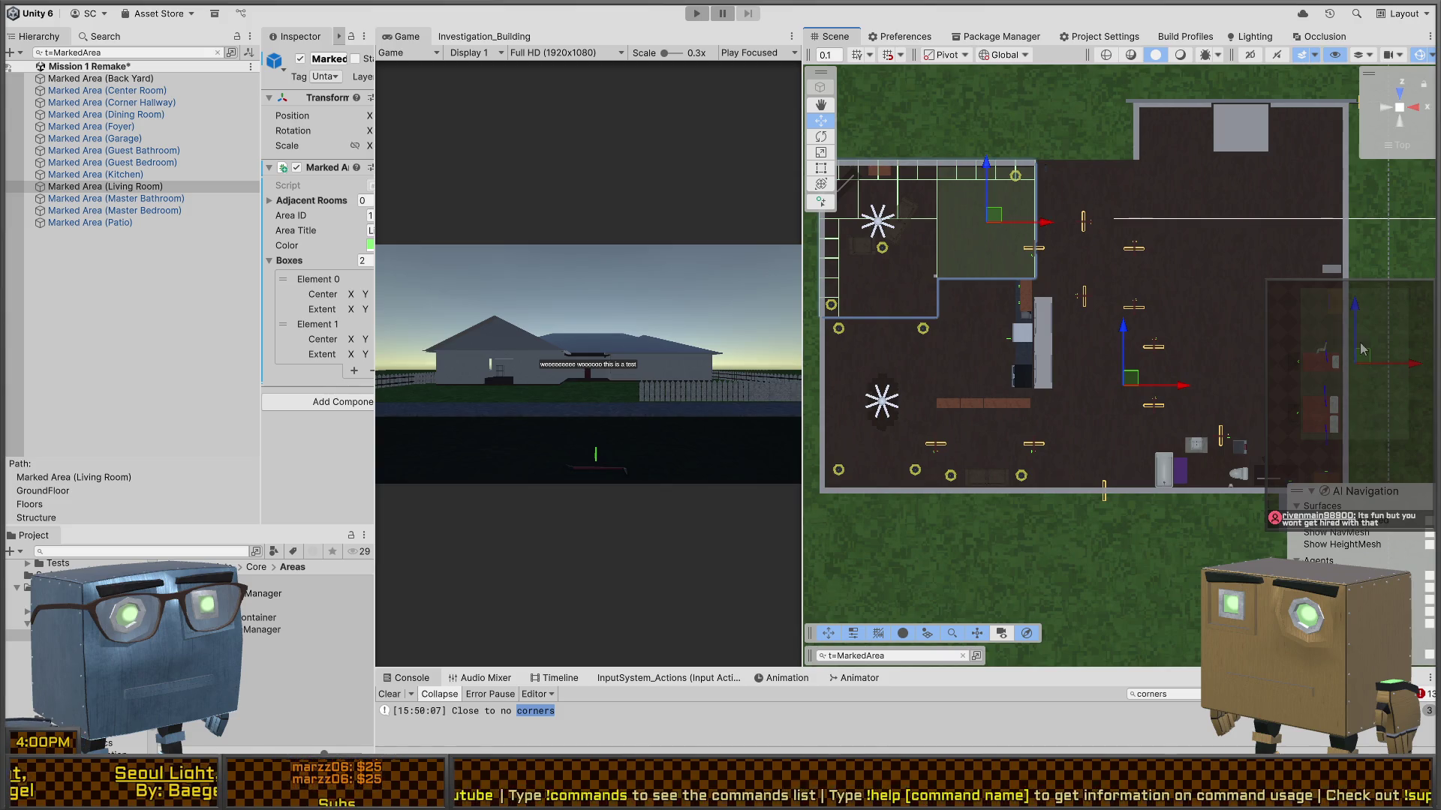
pyautogui.moveTo(1341, 355); pyautogui.dragTo(901, 231)
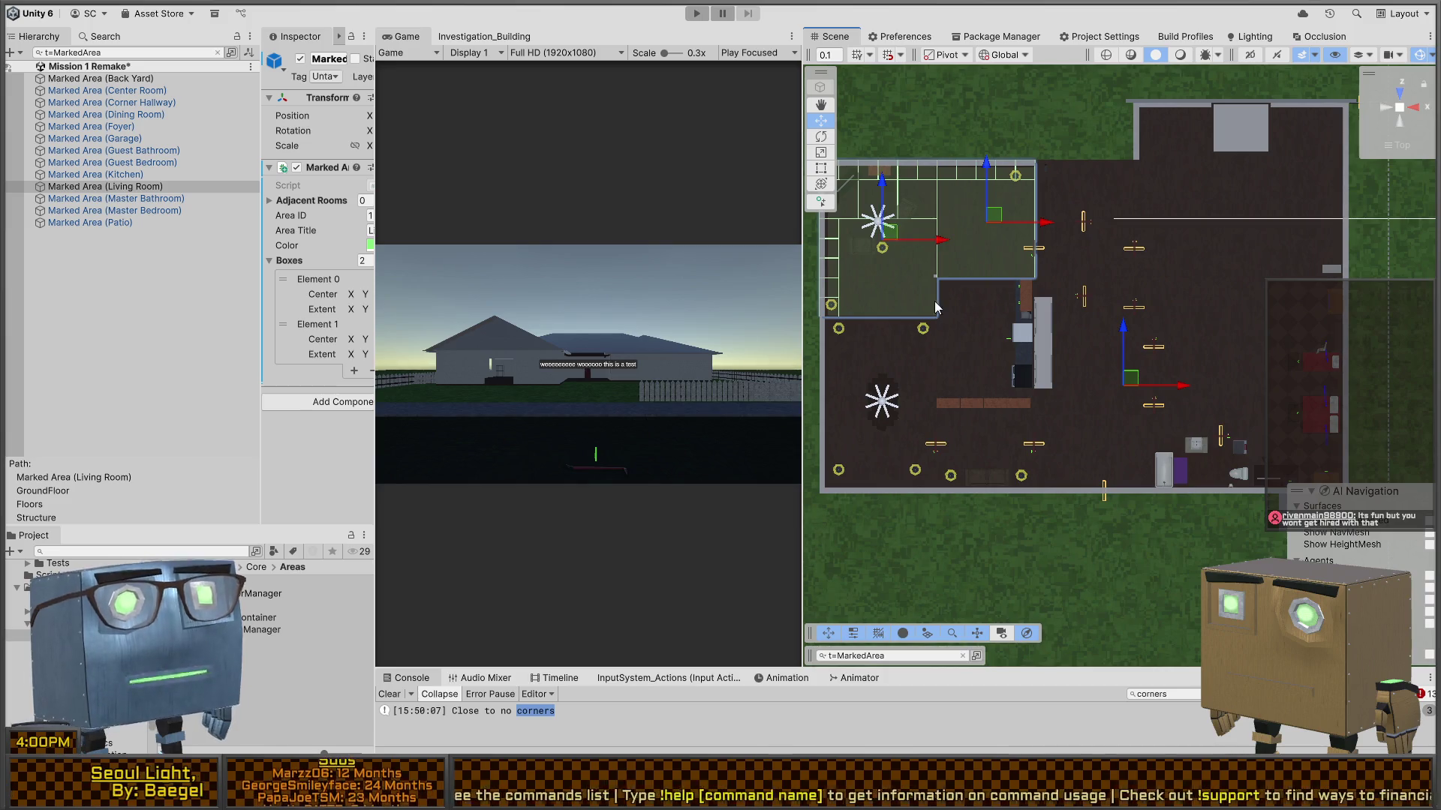
pyautogui.press('t')
pyautogui.press('f')
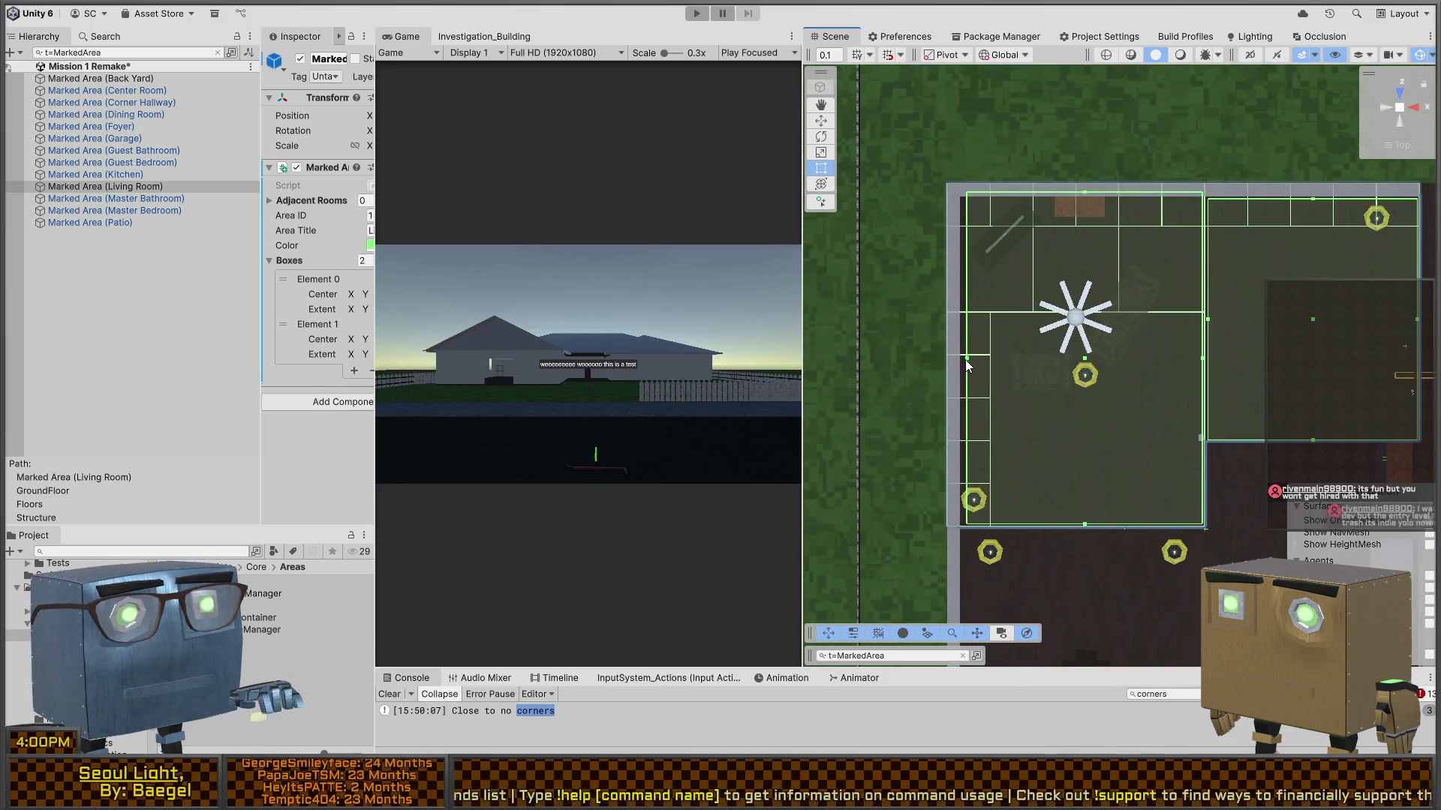
pyautogui.moveTo(967, 360); pyautogui.dragTo(960, 358)
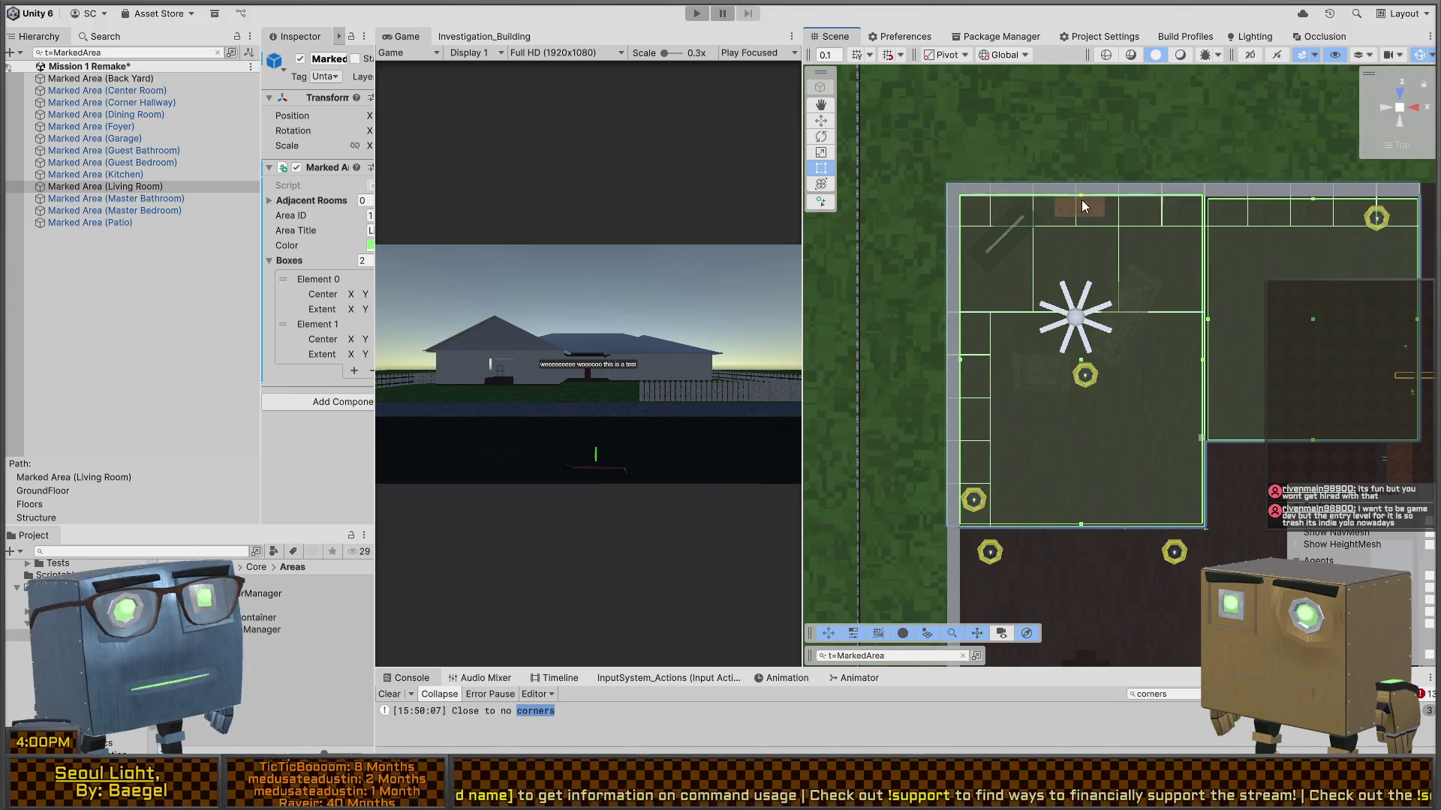
pyautogui.moveTo(1235, 319); pyautogui.dragTo(1040, 319)
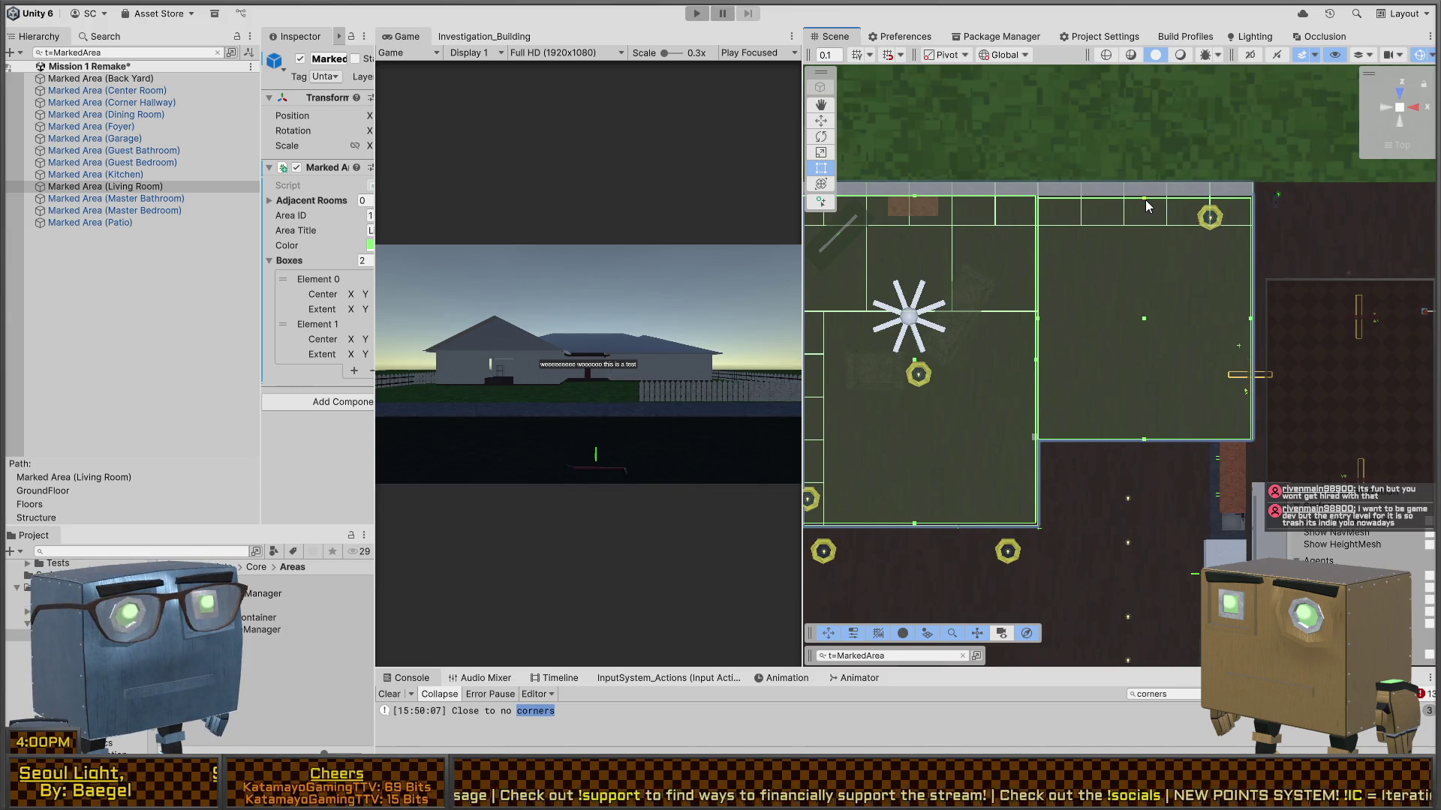
pyautogui.moveTo(1143, 199); pyautogui.dragTo(1141, 198)
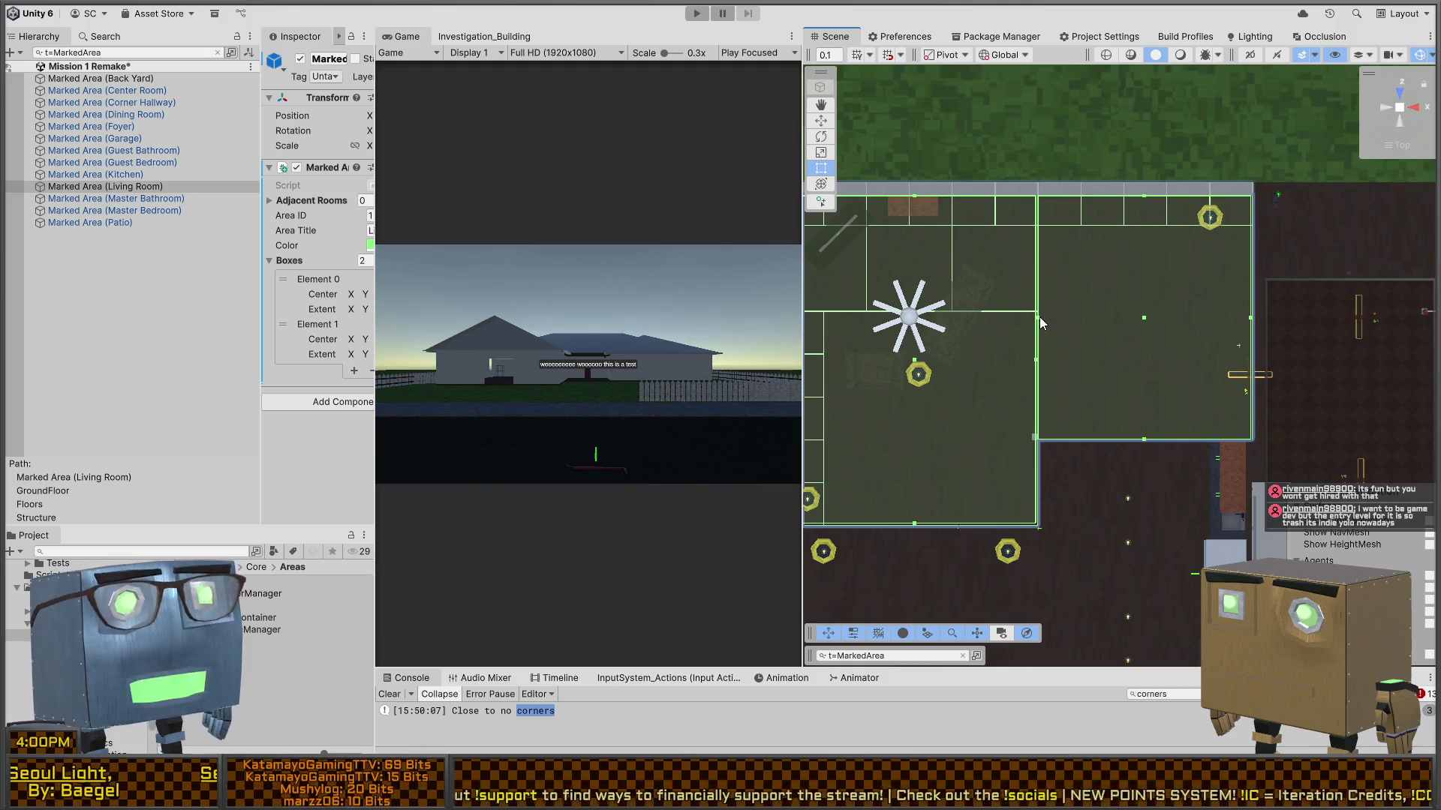
pyautogui.scroll(-5, 1039, 316)
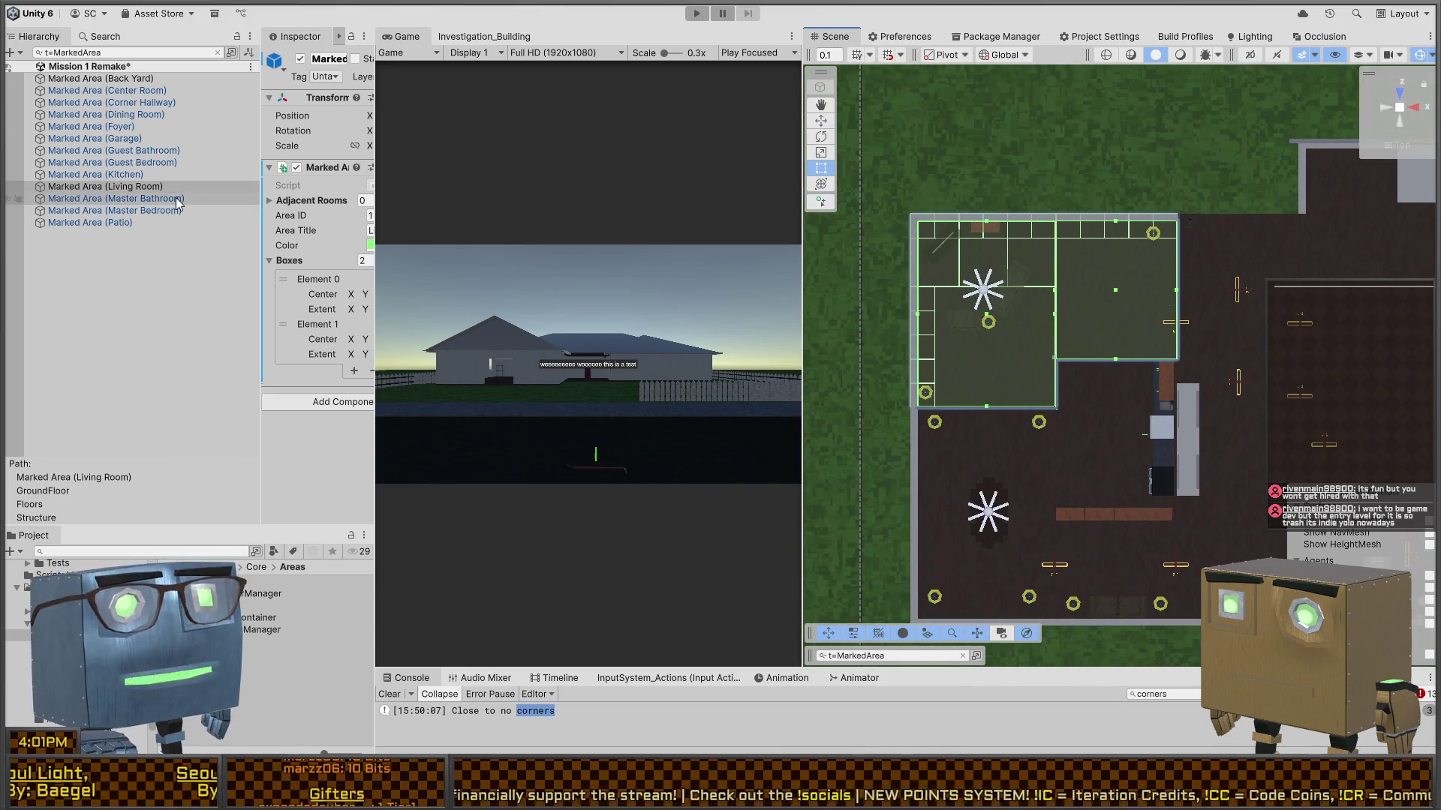
# - Focus on the Master Bathroom area box and pan around the house to look it over
pyautogui.doubleClick(116, 198)
pyautogui.moveTo(1054, 274); pyautogui.dragTo(1055, 329)
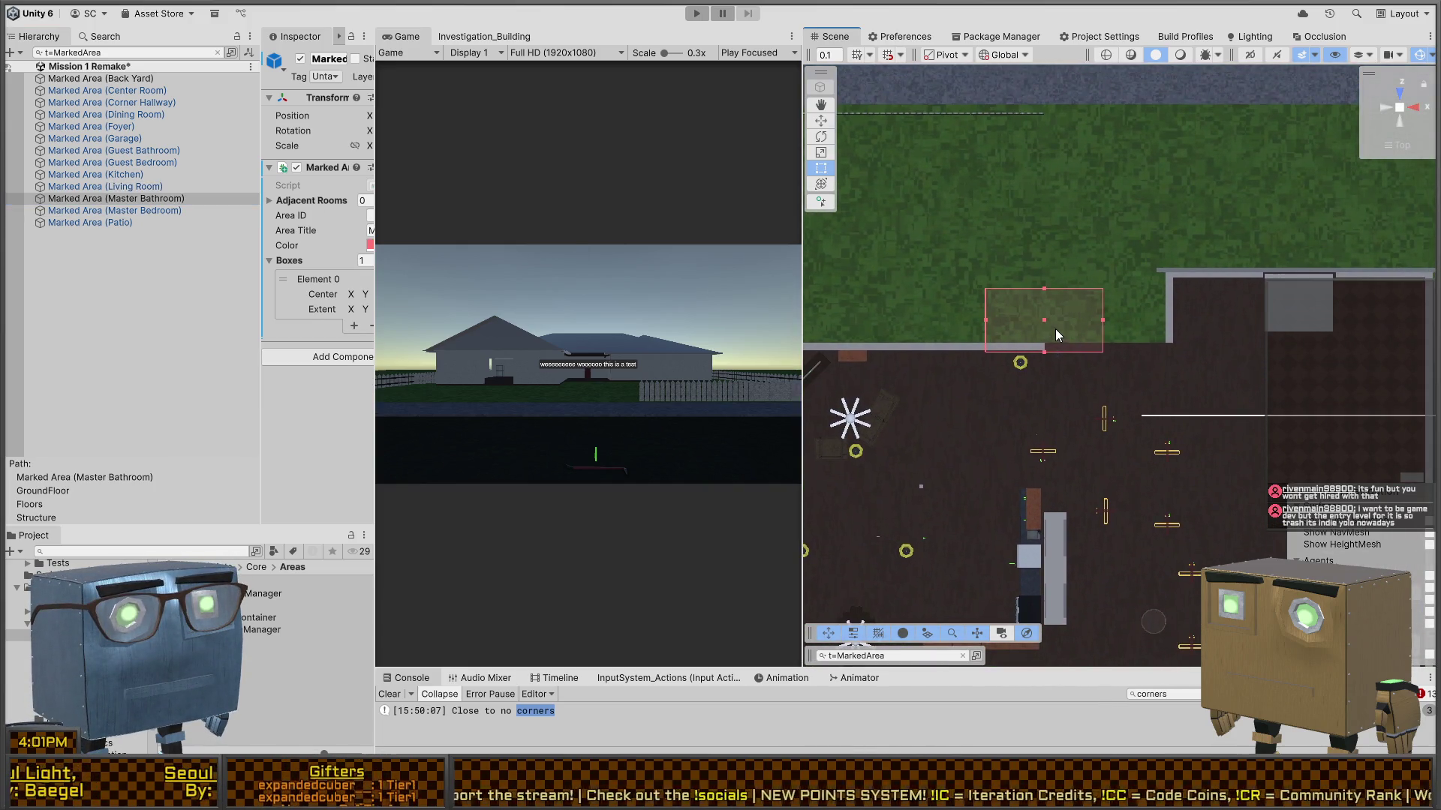
pyautogui.press('w')
pyautogui.scroll(-5, 1056, 329)
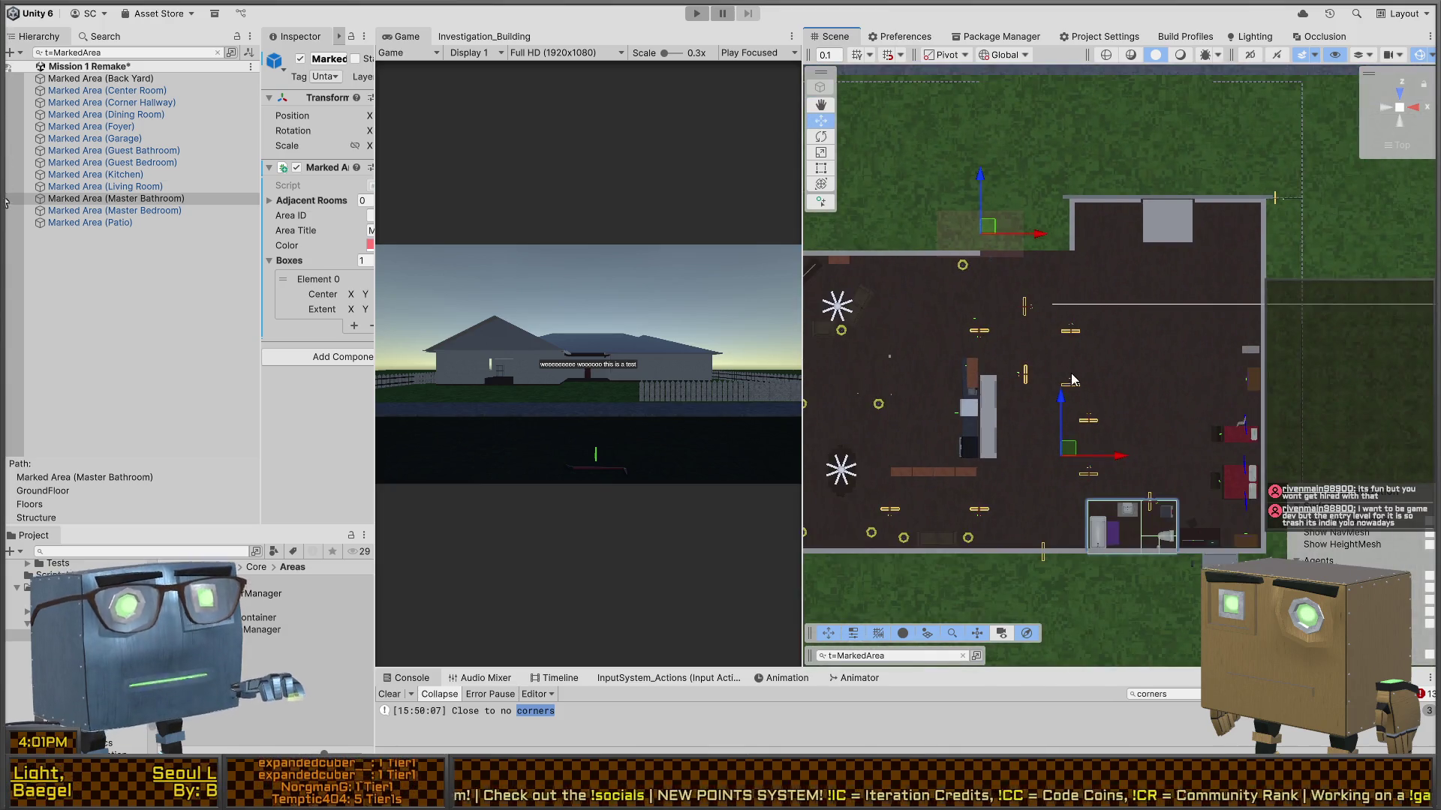
pyautogui.scroll(1, 965, 174)
pyautogui.moveTo(1152, 398)
pyautogui.mouseDown()
pyautogui.moveTo(965, 174)
pyautogui.moveTo(1135, 468)
pyautogui.mouseUp()
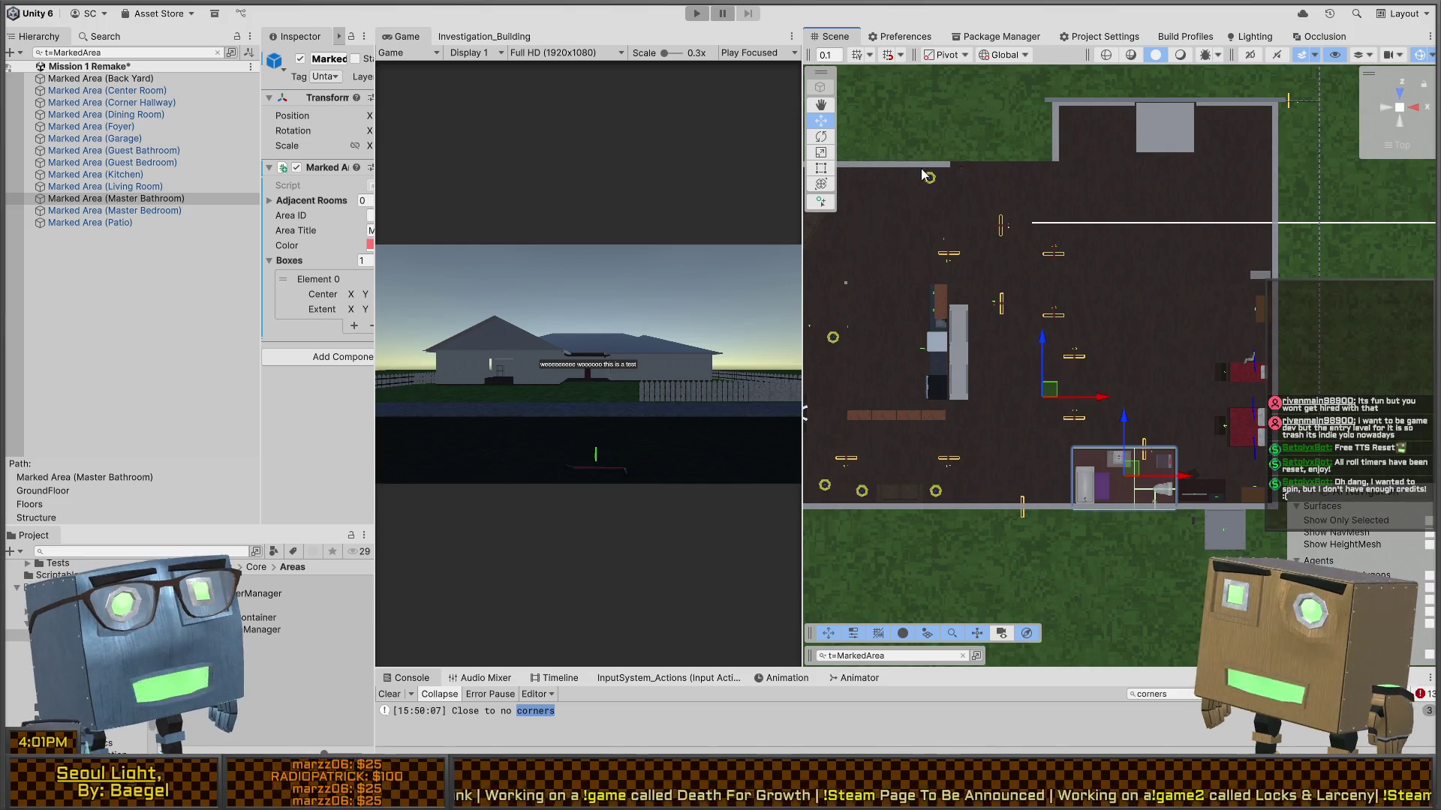
# - Snap the Scene view to straight overhead and select the Master Bedroom marked area
pyautogui.moveTo(922, 174)
pyautogui.keyDown('alt'); pyautogui.mouseDown()
pyautogui.moveTo(1077, 280)
pyautogui.moveTo(1386, 125)
pyautogui.mouseUp(); pyautogui.keyUp('alt')
pyautogui.click(1394, 123)
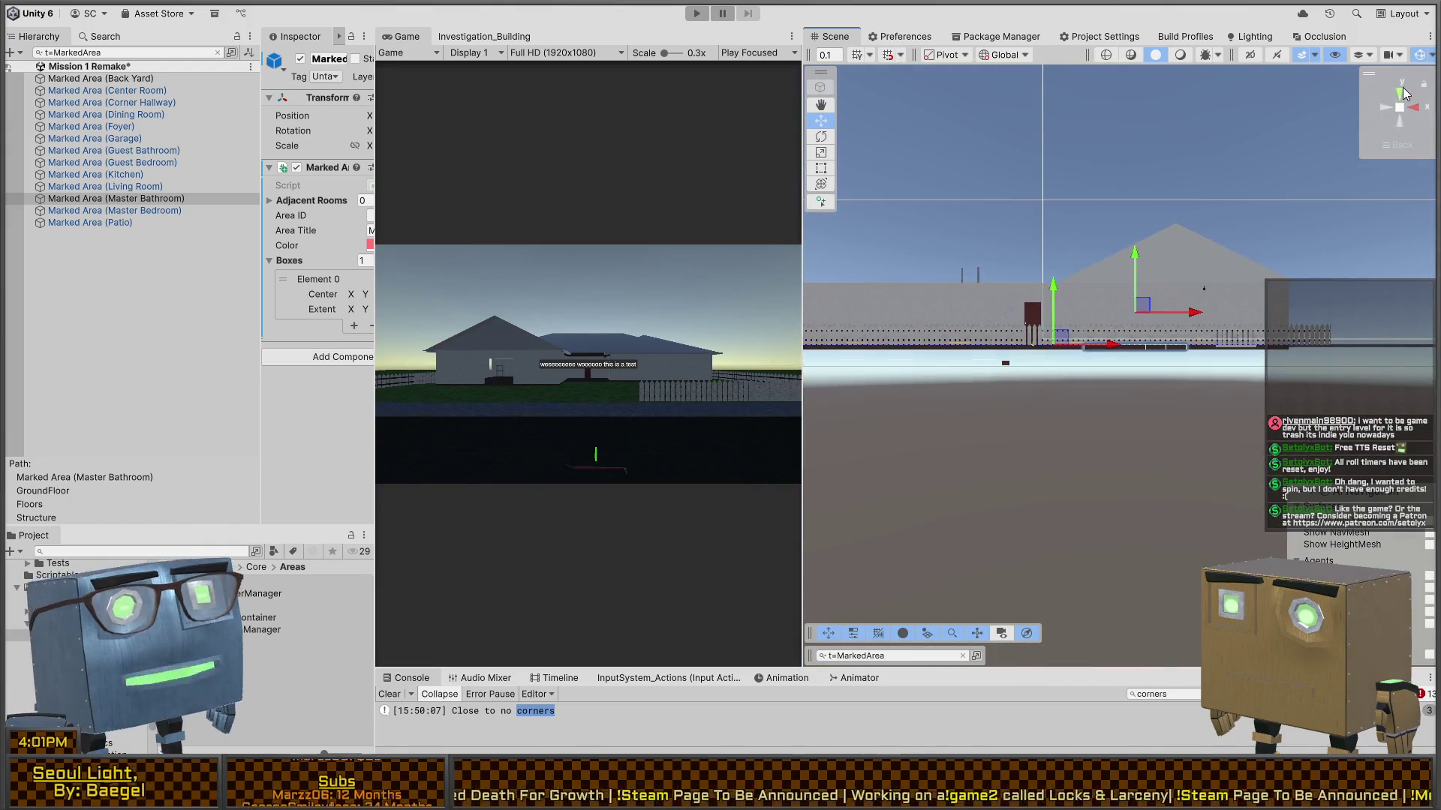
pyautogui.click(113, 211)
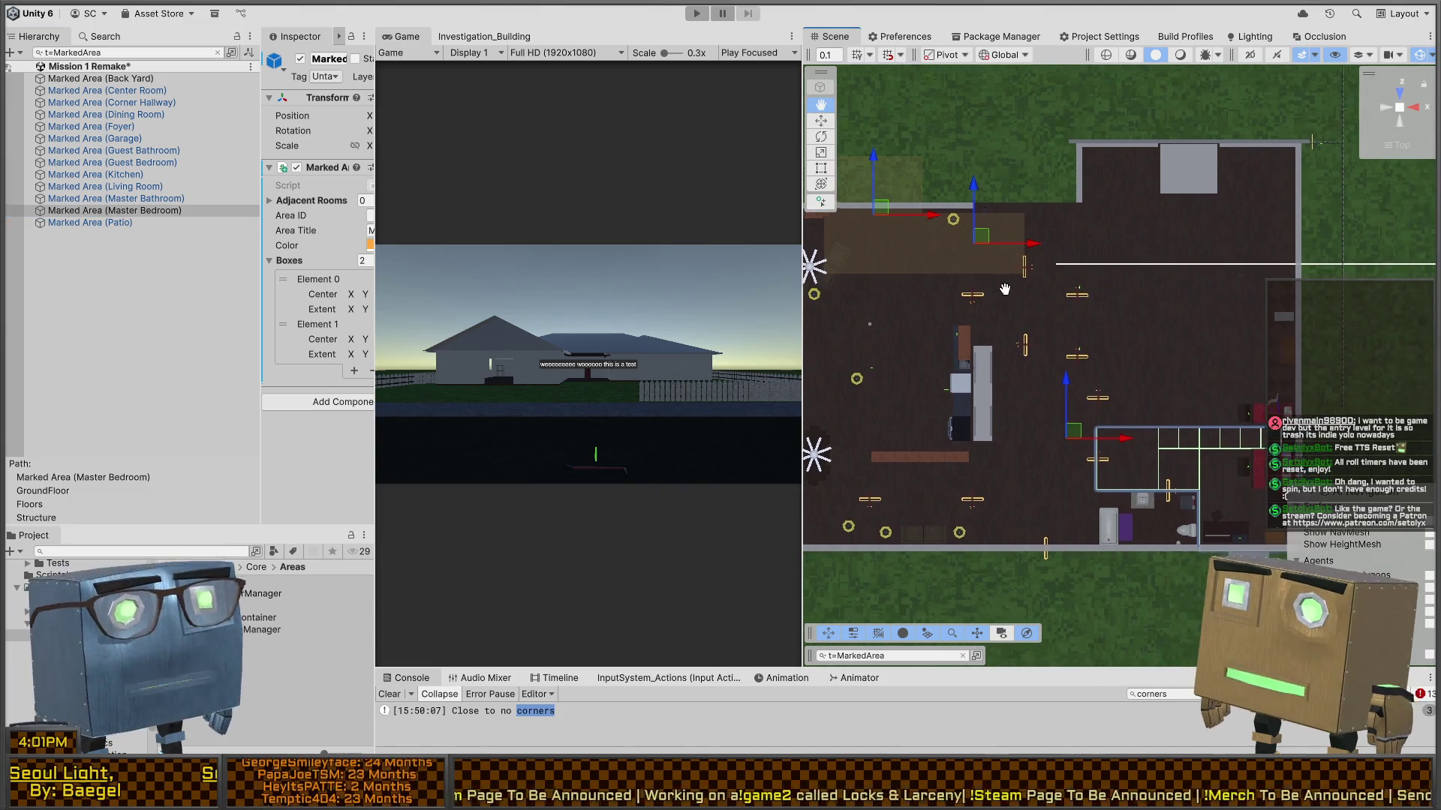
# - Test rotating the Master Bedroom area about its vertical axis
pyautogui.moveTo(1005, 217); pyautogui.dragTo(998, 186)
pyautogui.press('e')
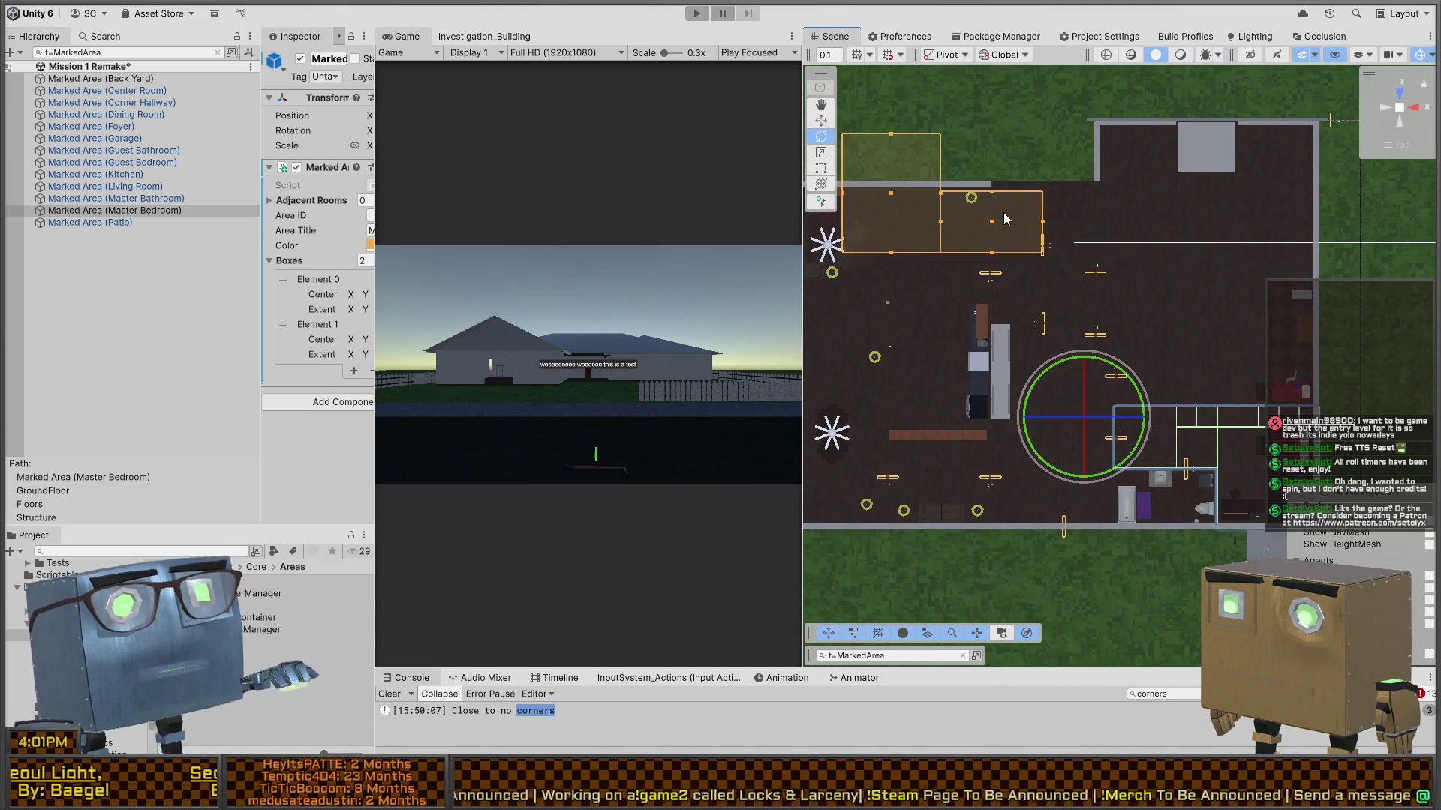
pyautogui.press('w')
pyautogui.press('e')
pyautogui.moveTo(1051, 382)
pyautogui.mouseDown()
pyautogui.moveTo(1078, 345)
pyautogui.moveTo(951, 254)
pyautogui.moveTo(969, 250)
pyautogui.mouseUp()
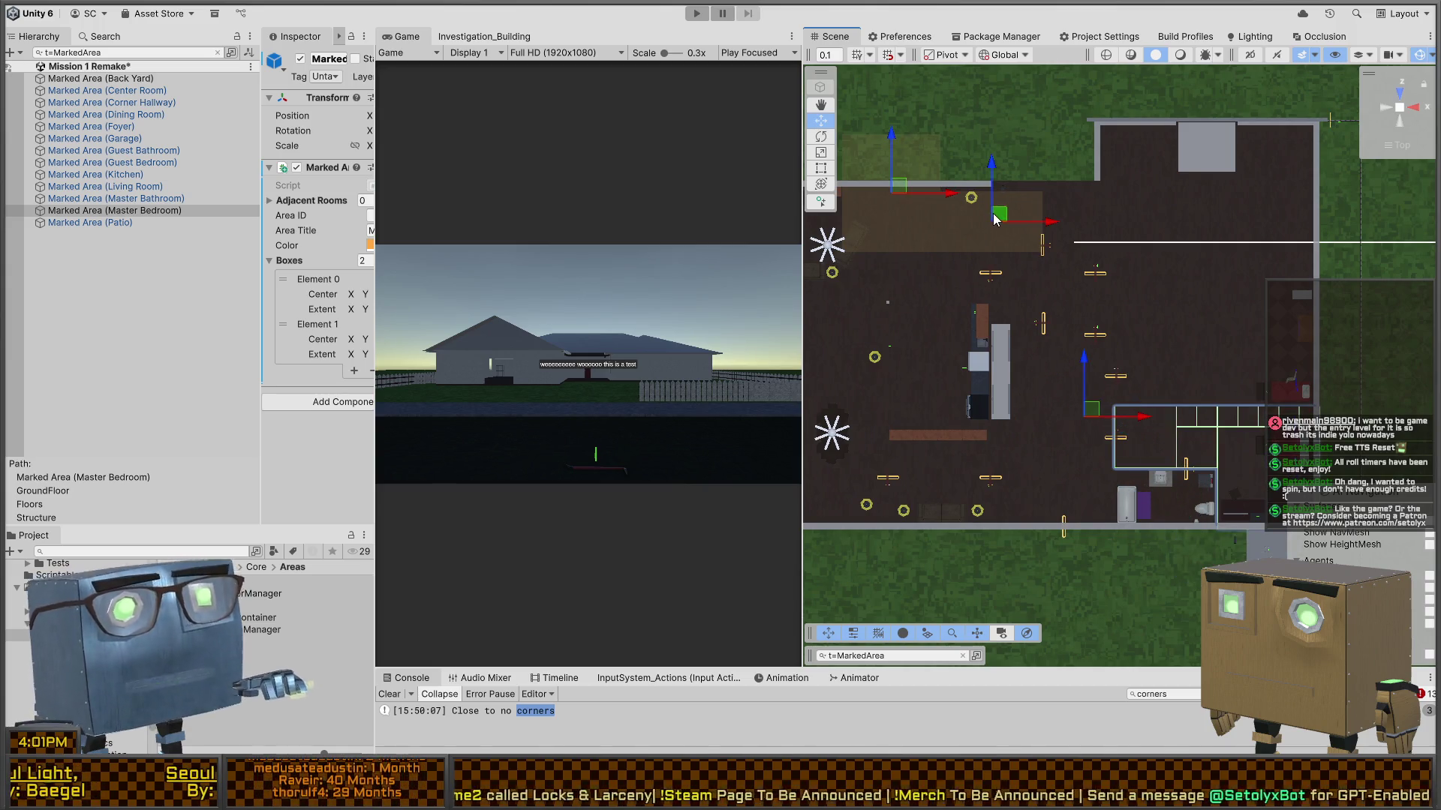
# - Drag the Master Bedroom area into the lower-right room of the floor plan
pyautogui.moveTo(1166, 435); pyautogui.dragTo(1170, 435)
pyautogui.moveTo(891, 194); pyautogui.dragTo(1262, 450)
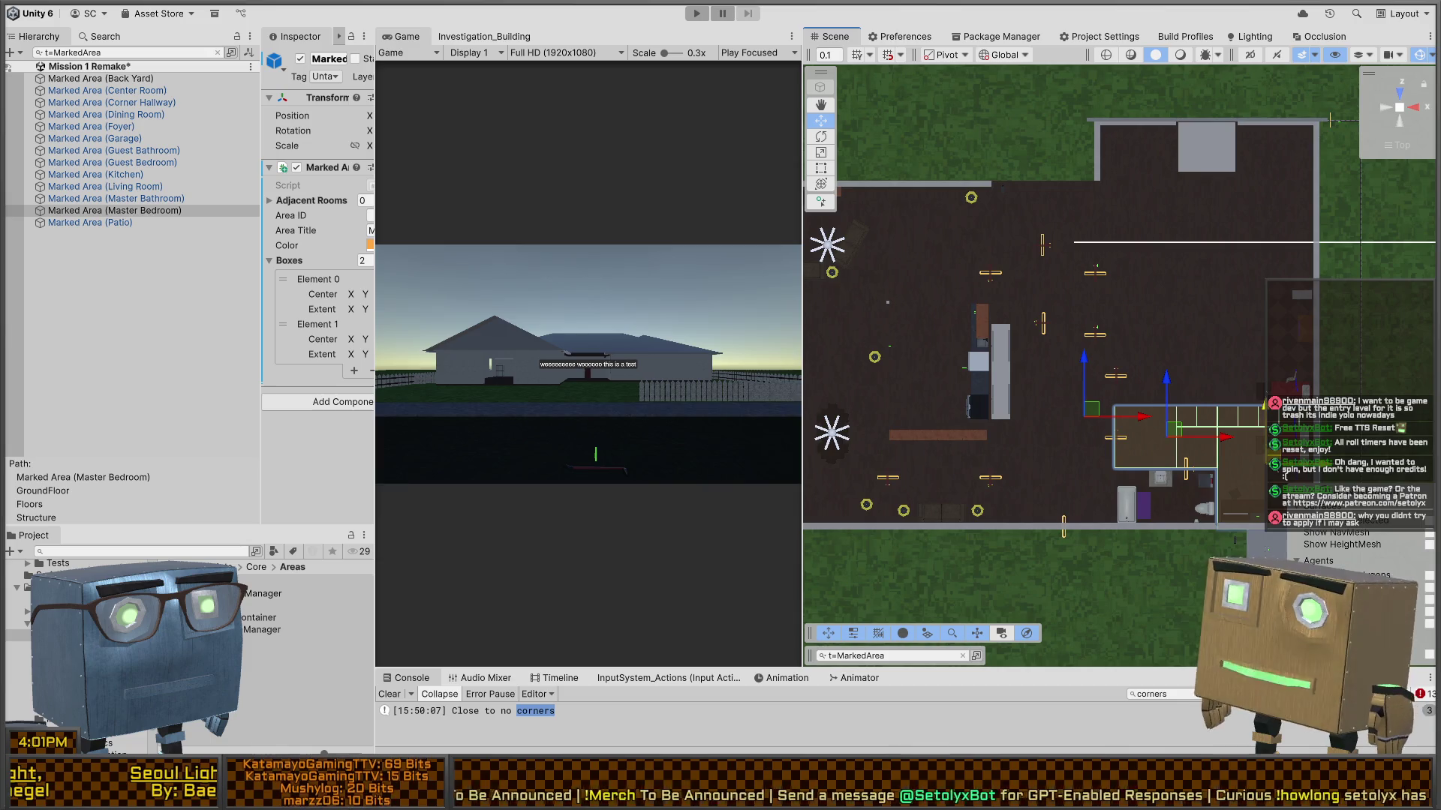
pyautogui.moveTo(1147, 388); pyautogui.dragTo(1131, 382)
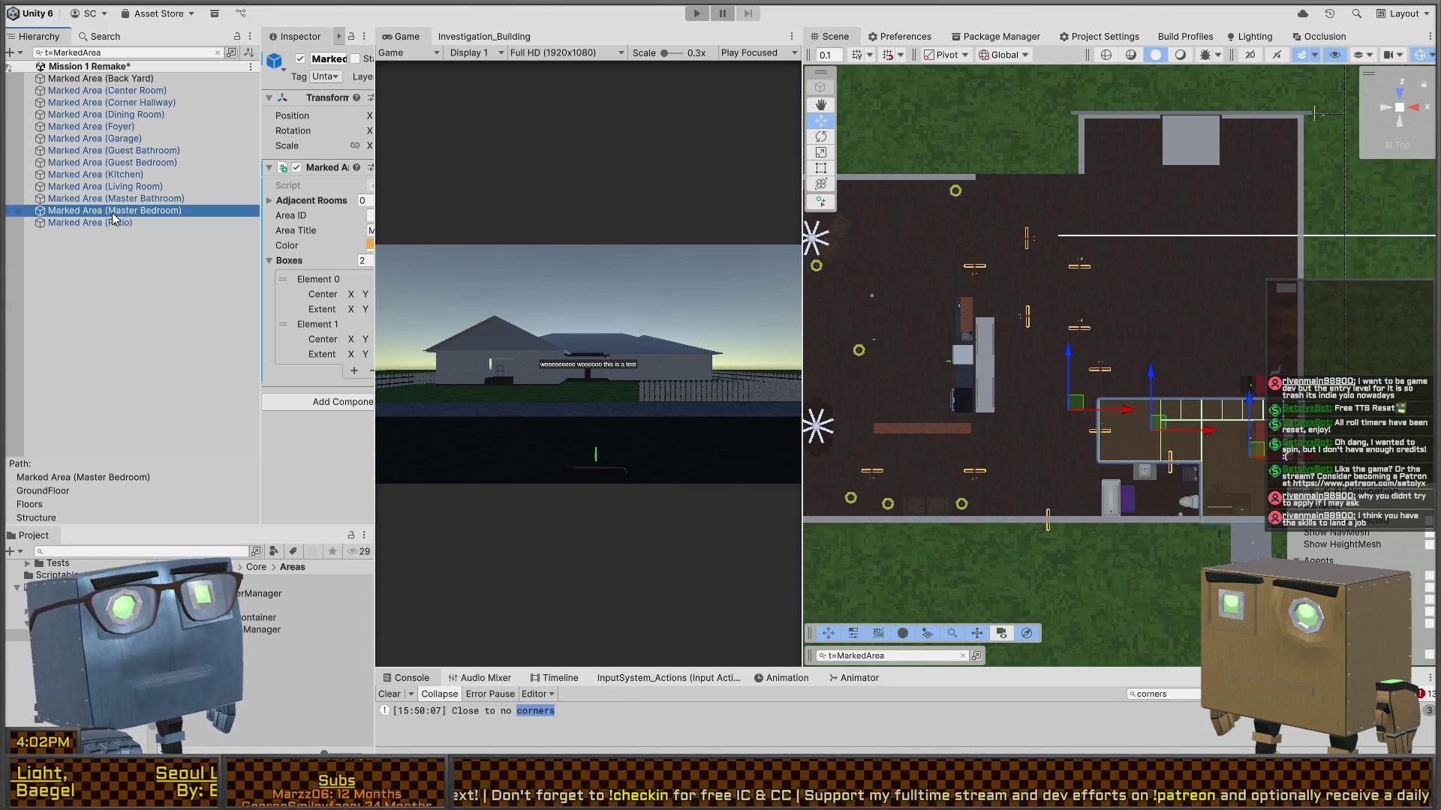
pyautogui.moveTo(1036, 327); pyautogui.dragTo(1338, 111)
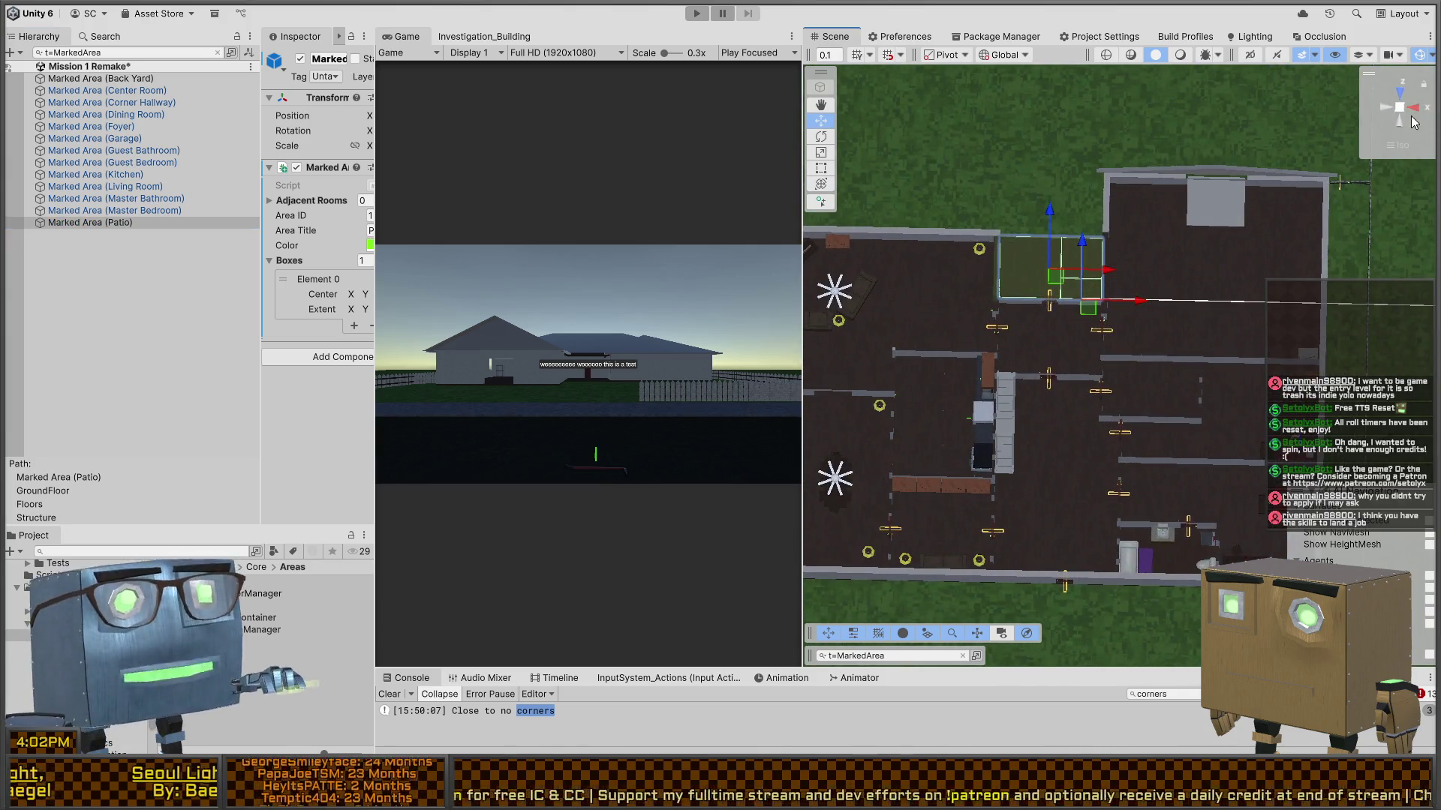
# - Lower the Patio box's bottom face to ground level, checking it from overhead and side angles
pyautogui.click(1400, 109)
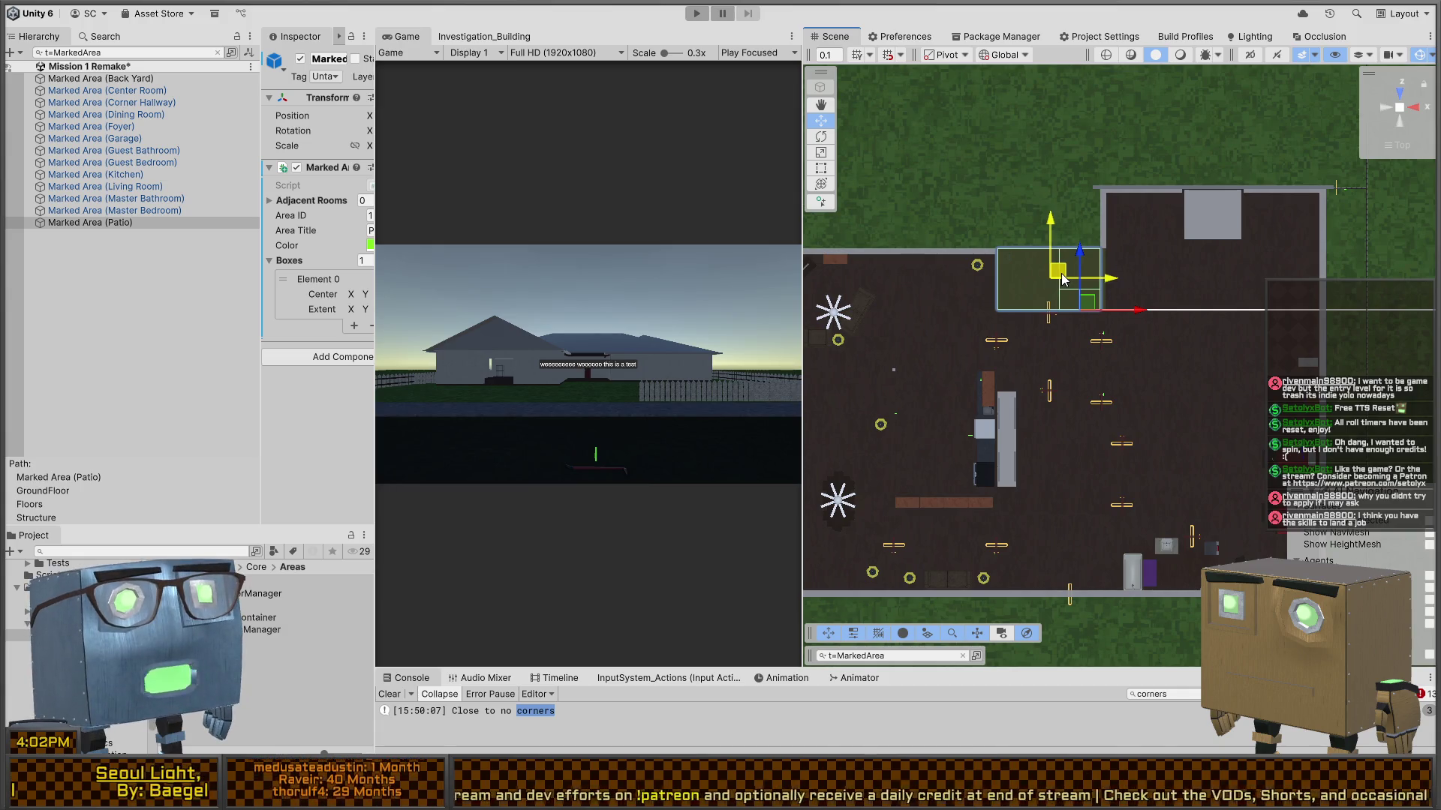
pyautogui.scroll(-2, 1060, 279)
pyautogui.scroll(5, 1196, 345)
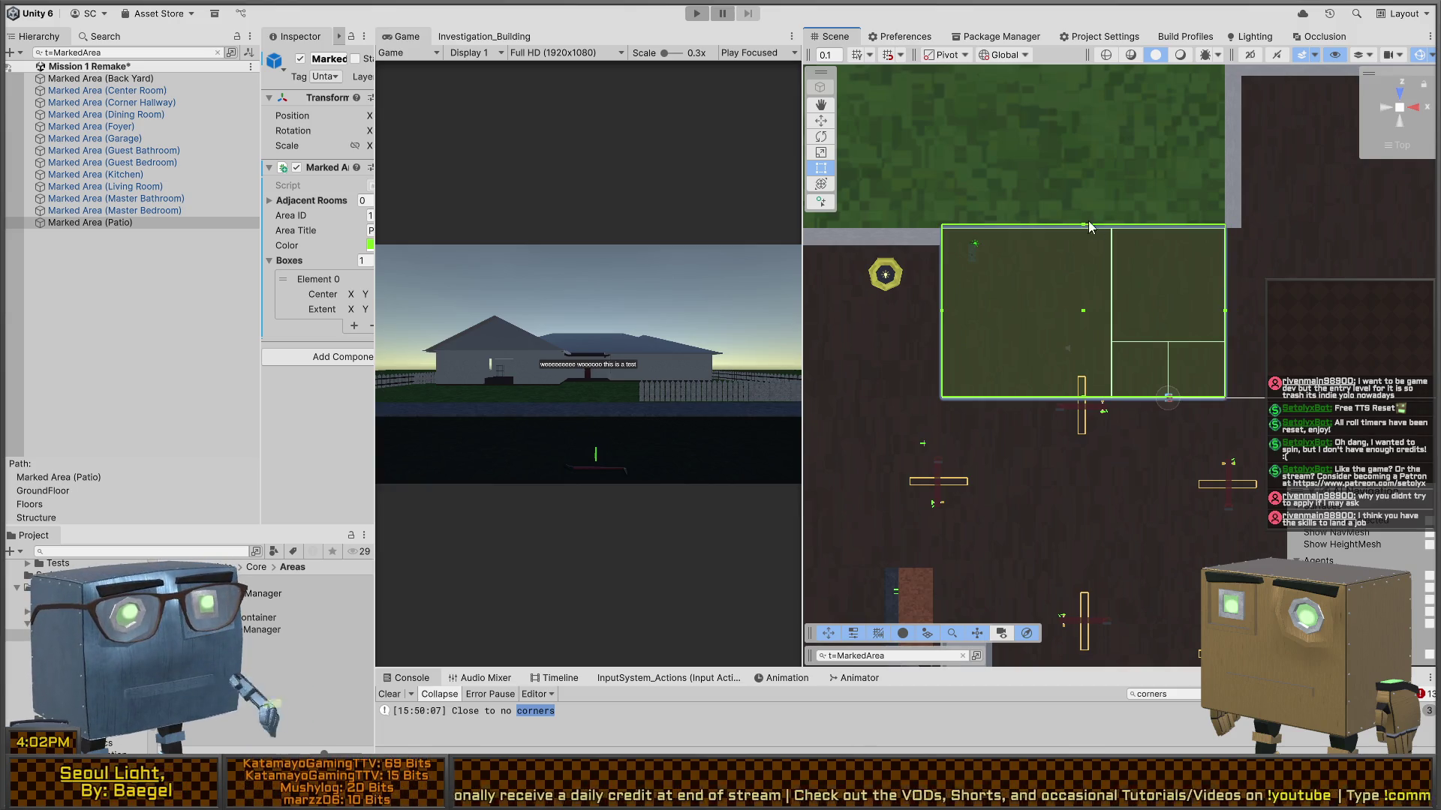
pyautogui.moveTo(1171, 368)
pyautogui.mouseDown()
pyautogui.moveTo(998, 339)
pyautogui.moveTo(1114, 349)
pyautogui.moveTo(1114, 274)
pyautogui.mouseUp()
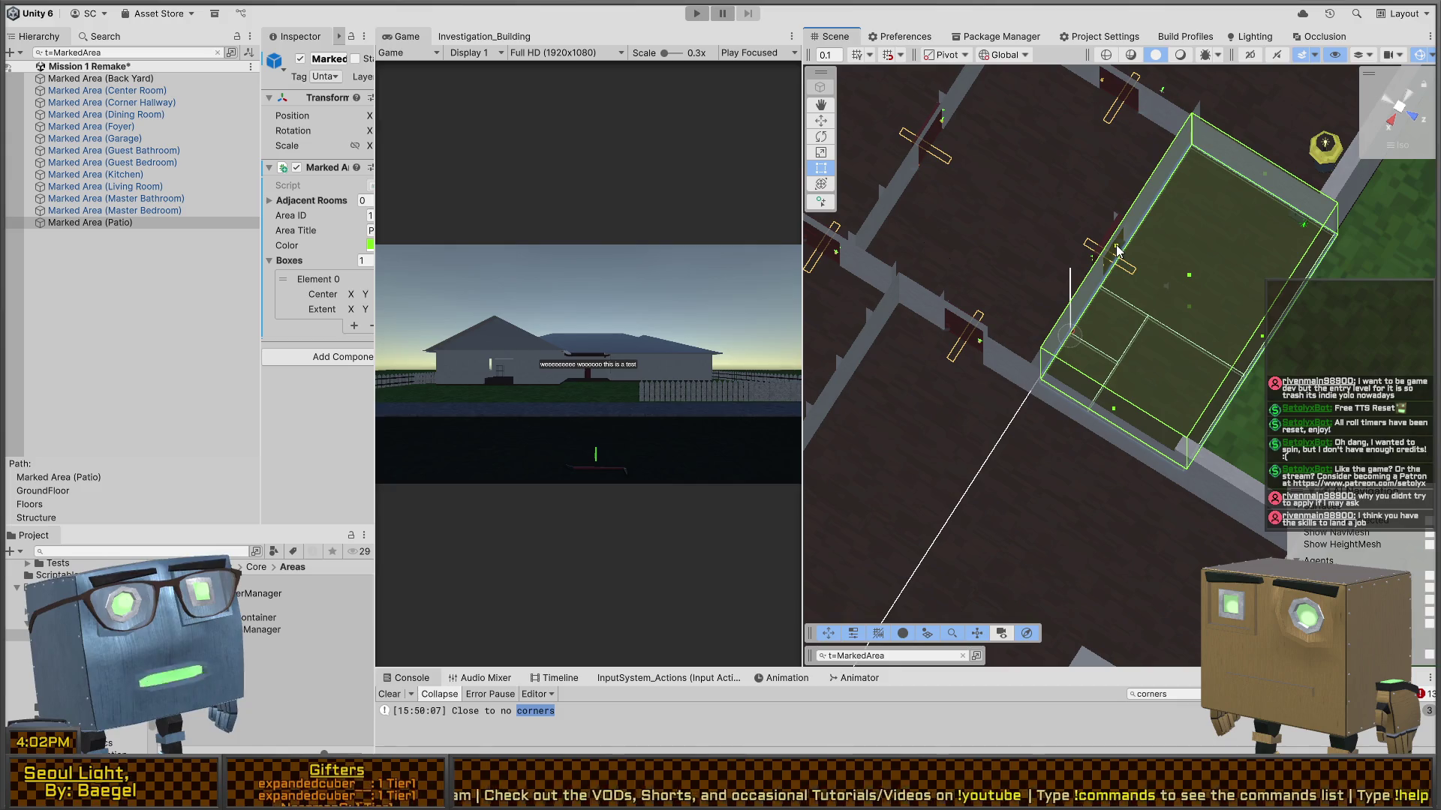
pyautogui.moveTo(1118, 262)
pyautogui.mouseDown()
pyautogui.moveTo(1145, 226)
pyautogui.moveTo(1053, 316)
pyautogui.mouseUp()
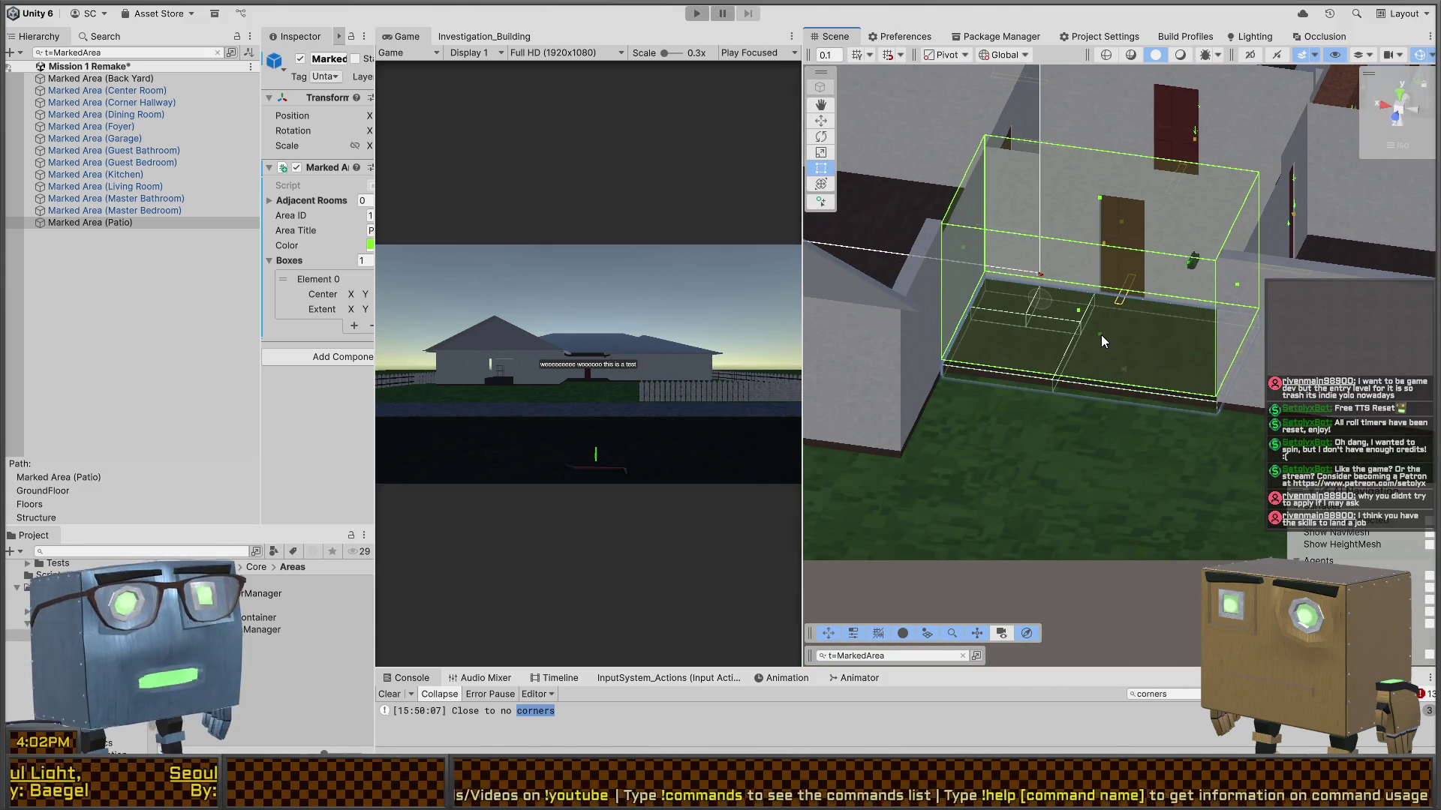
pyautogui.moveTo(1101, 336); pyautogui.dragTo(1101, 342)
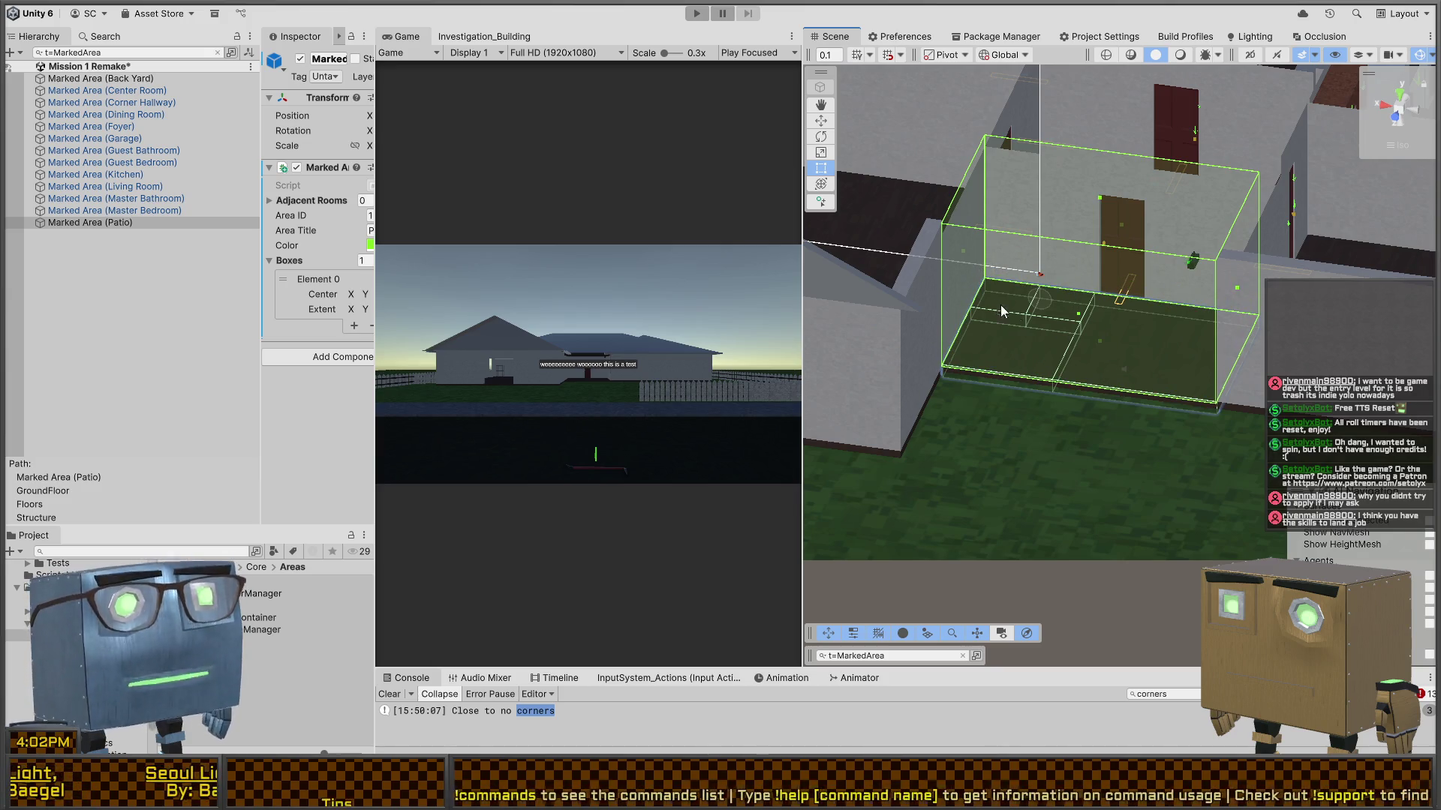
pyautogui.moveTo(1001, 305); pyautogui.dragTo(1098, 341)
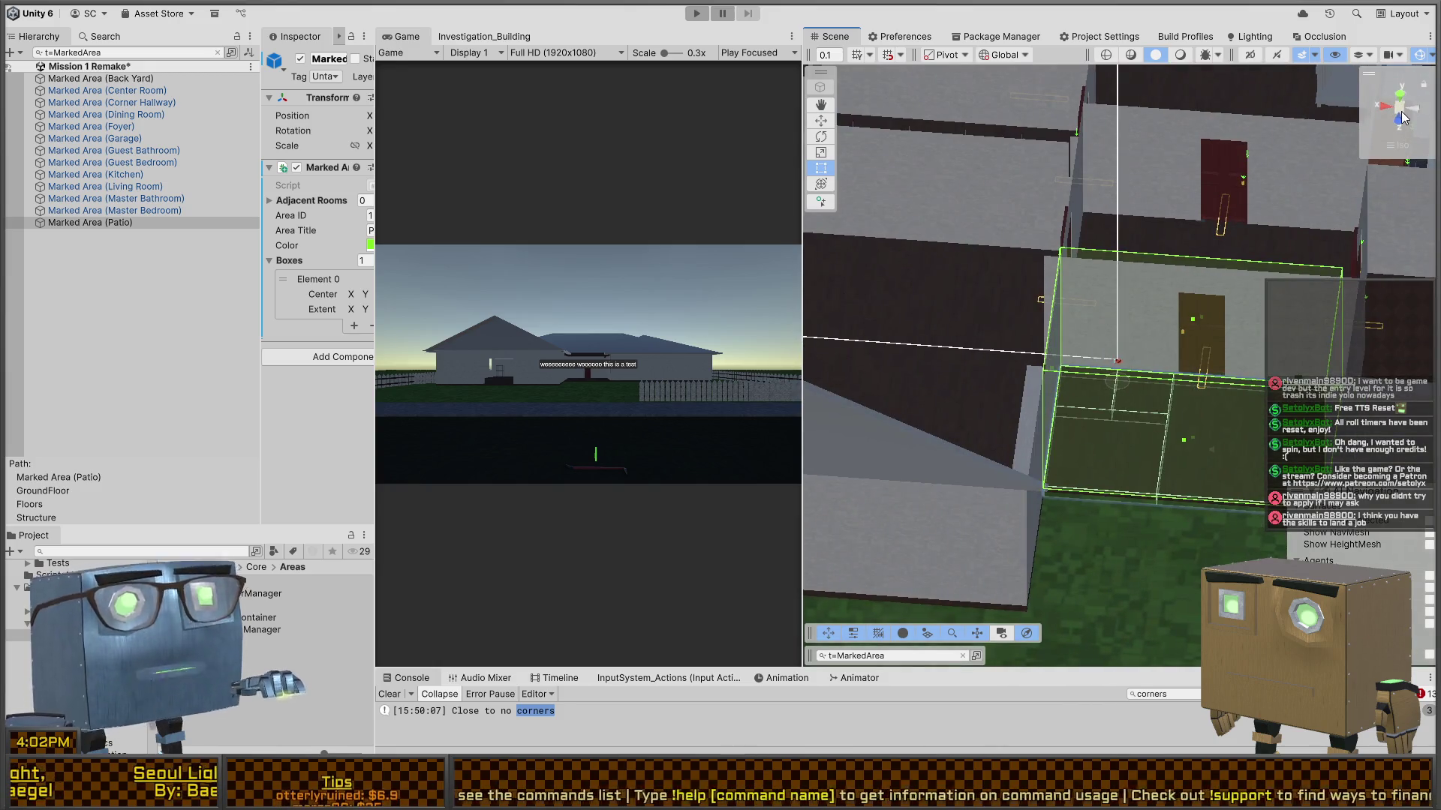
pyautogui.moveTo(1088, 269)
pyautogui.mouseDown()
pyautogui.moveTo(1208, 333)
pyautogui.moveTo(494, 328)
pyautogui.moveTo(582, 331)
pyautogui.mouseUp()
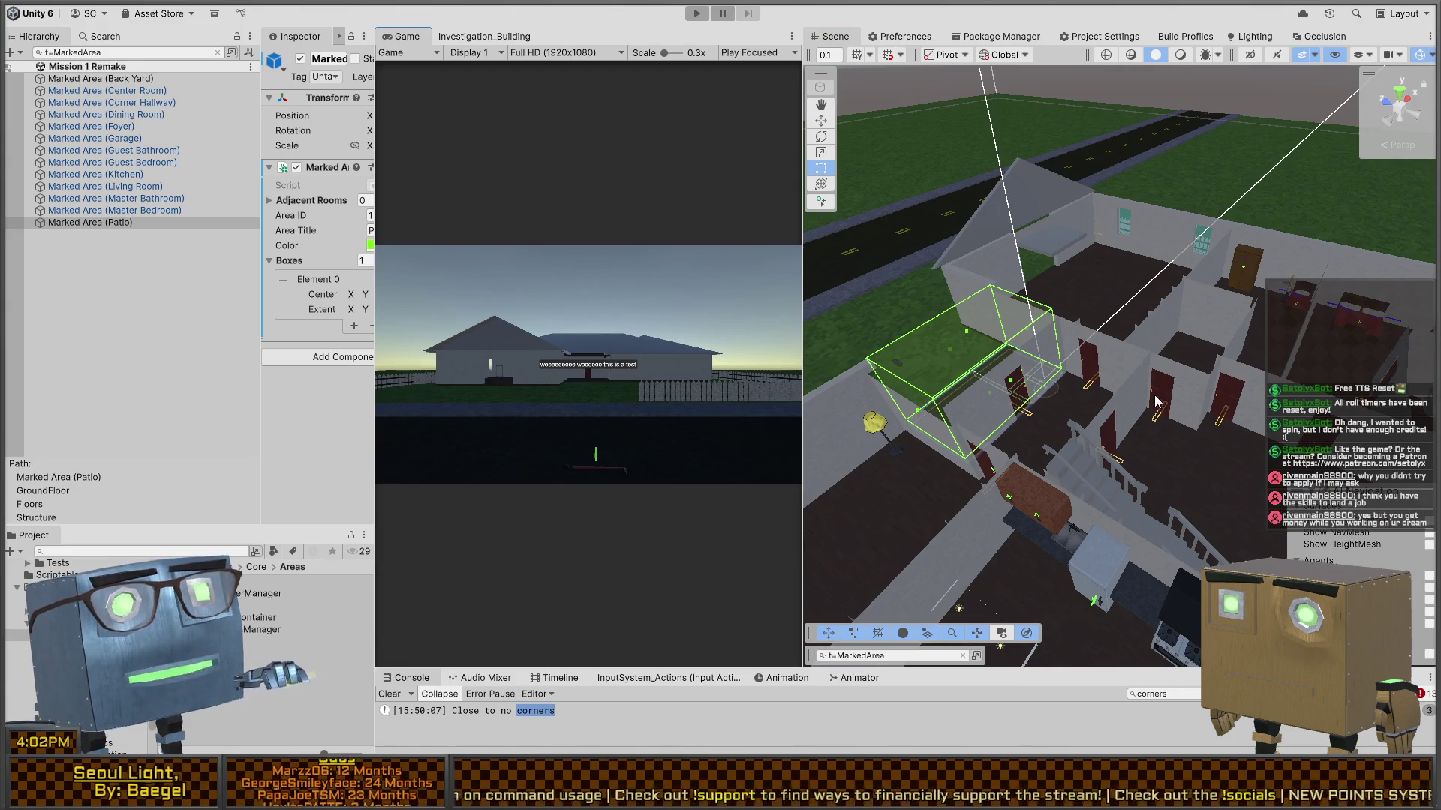
pyautogui.moveTo(1155, 402)
pyautogui.mouseDown()
pyautogui.moveTo(1142, 340)
pyautogui.moveTo(985, 326)
pyautogui.moveTo(655, 349)
pyautogui.mouseUp()
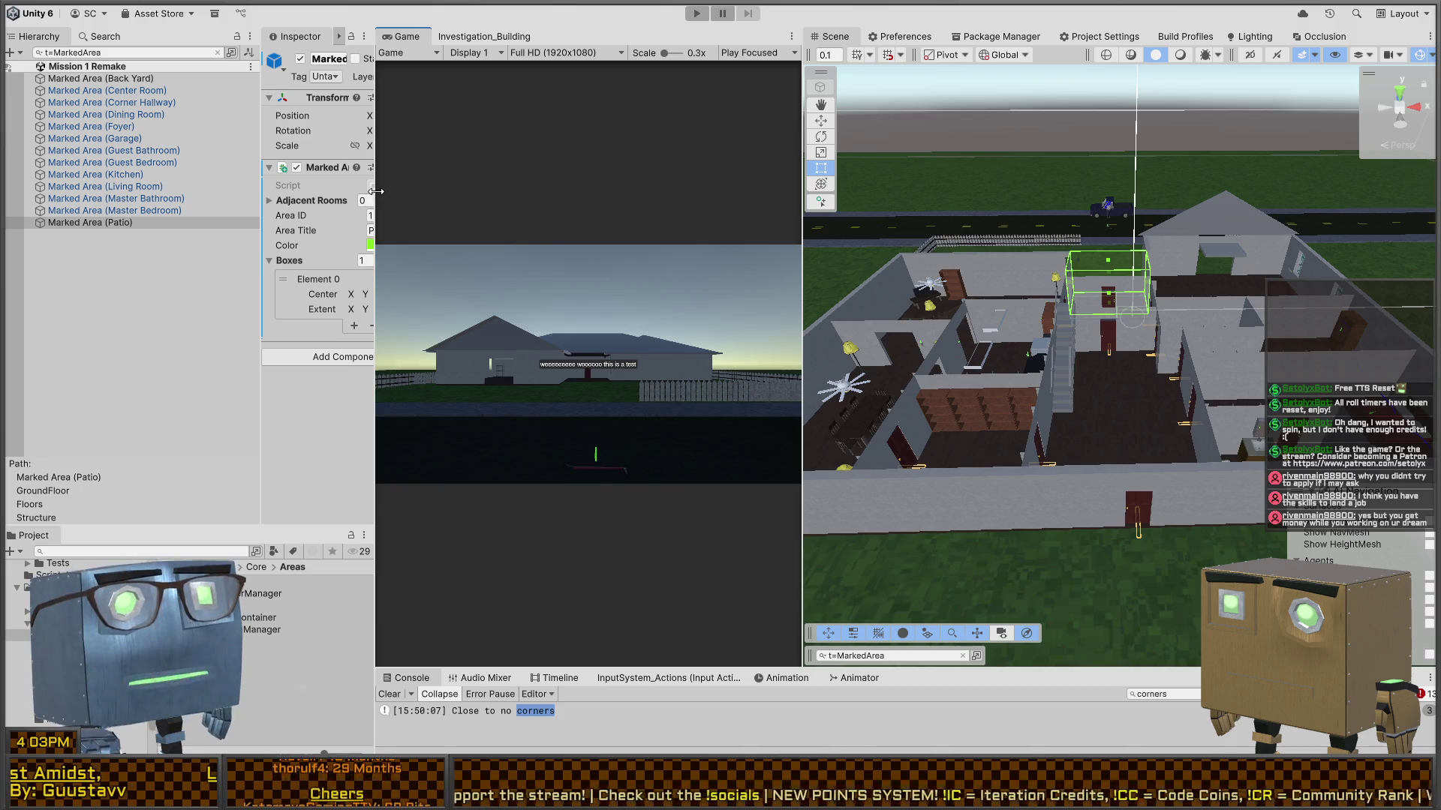
# - Widen the Hierarchy and Inspector panels, enlarge the Console, and orbit around the green Patio box
pyautogui.moveTo(376, 191); pyautogui.dragTo(454, 207)
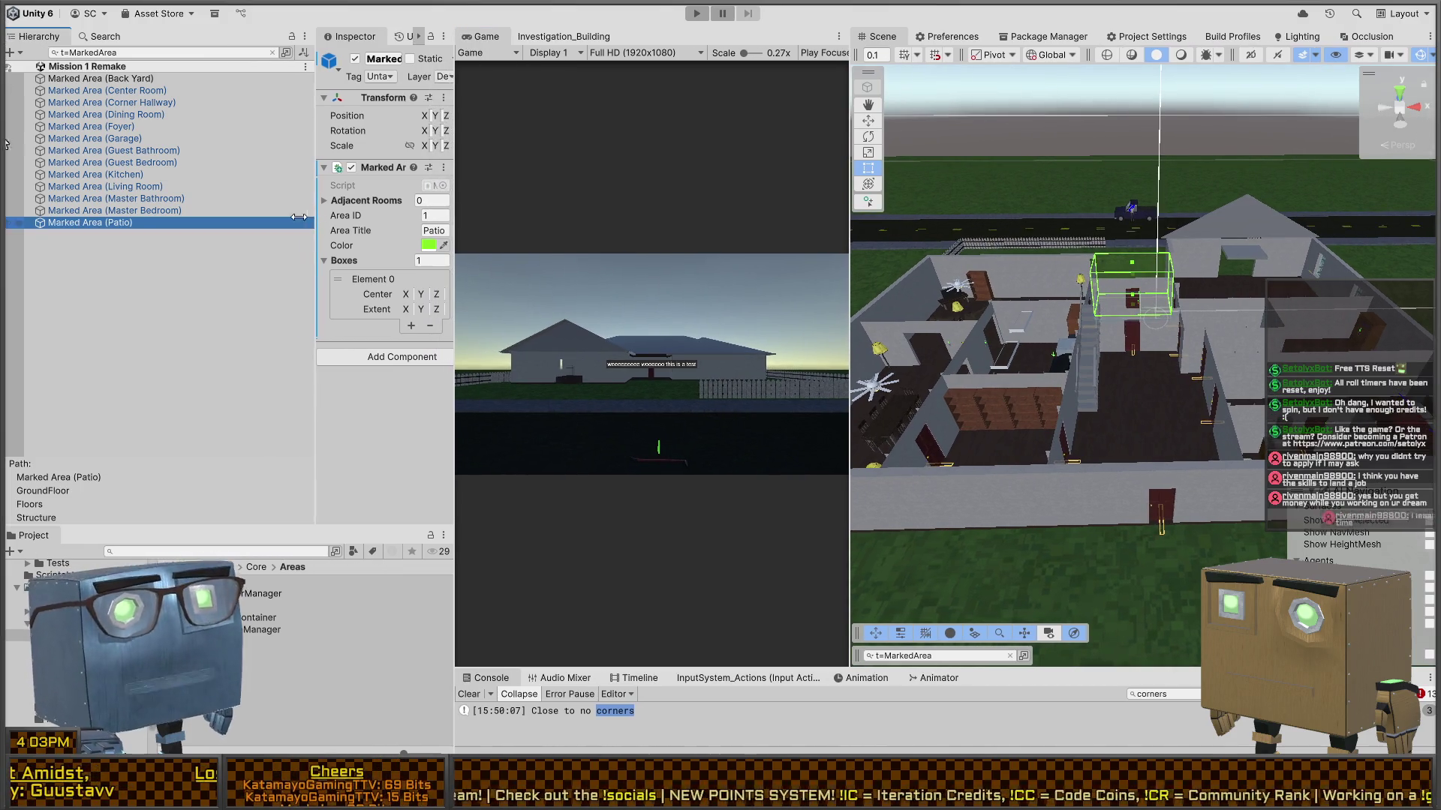
pyautogui.moveTo(299, 217); pyautogui.dragTo(212, 213)
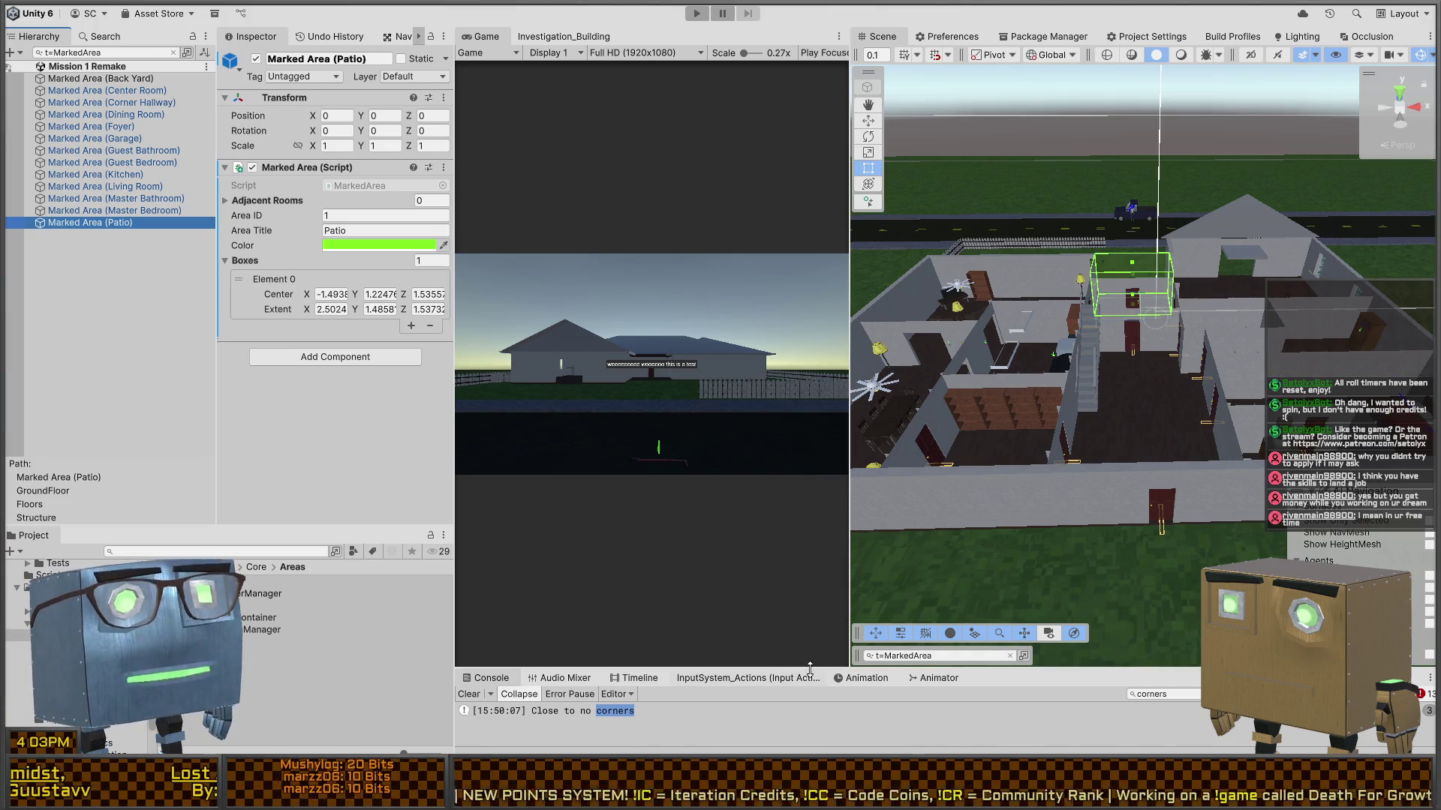
pyautogui.moveTo(810, 667); pyautogui.dragTo(810, 526)
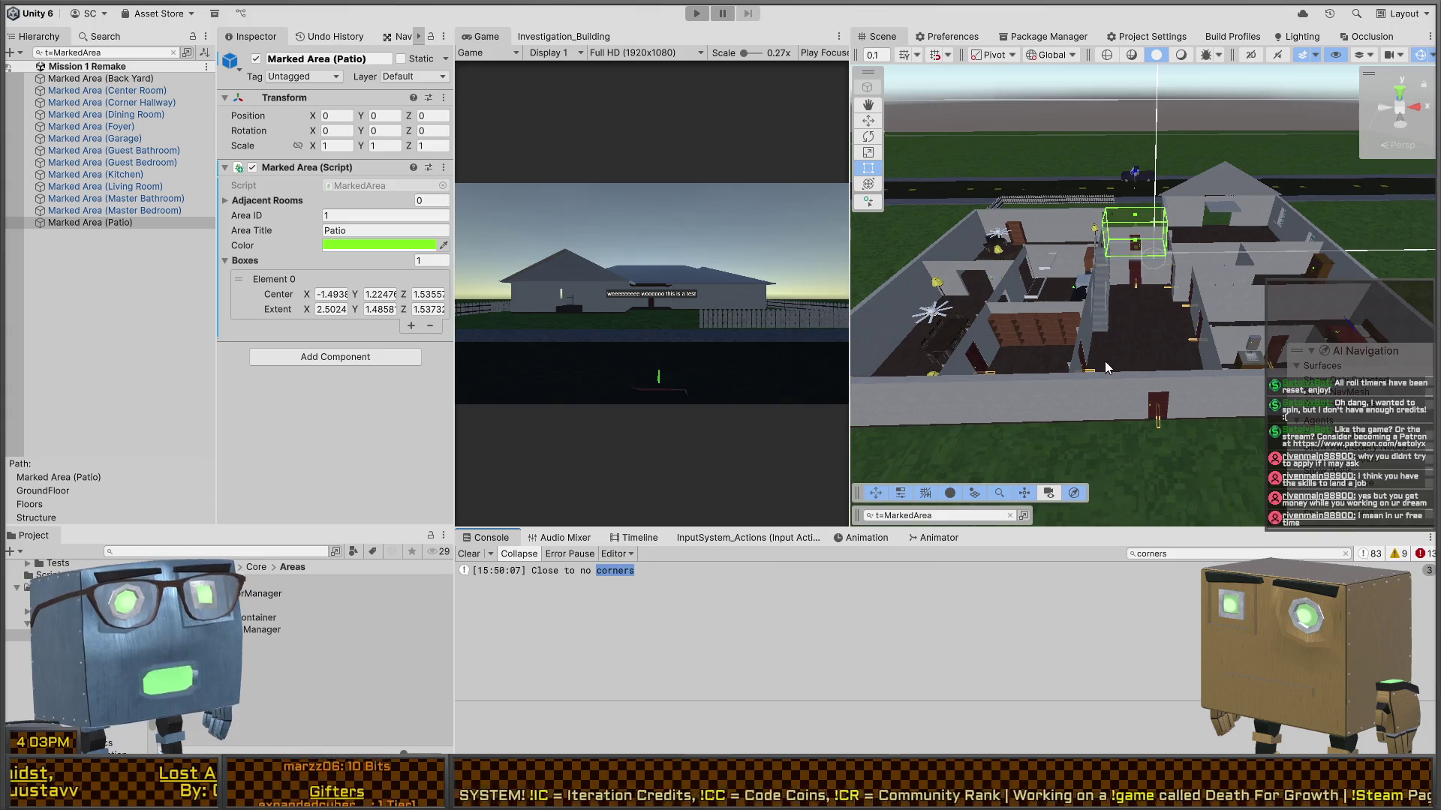
pyautogui.scroll(5, 1104, 361)
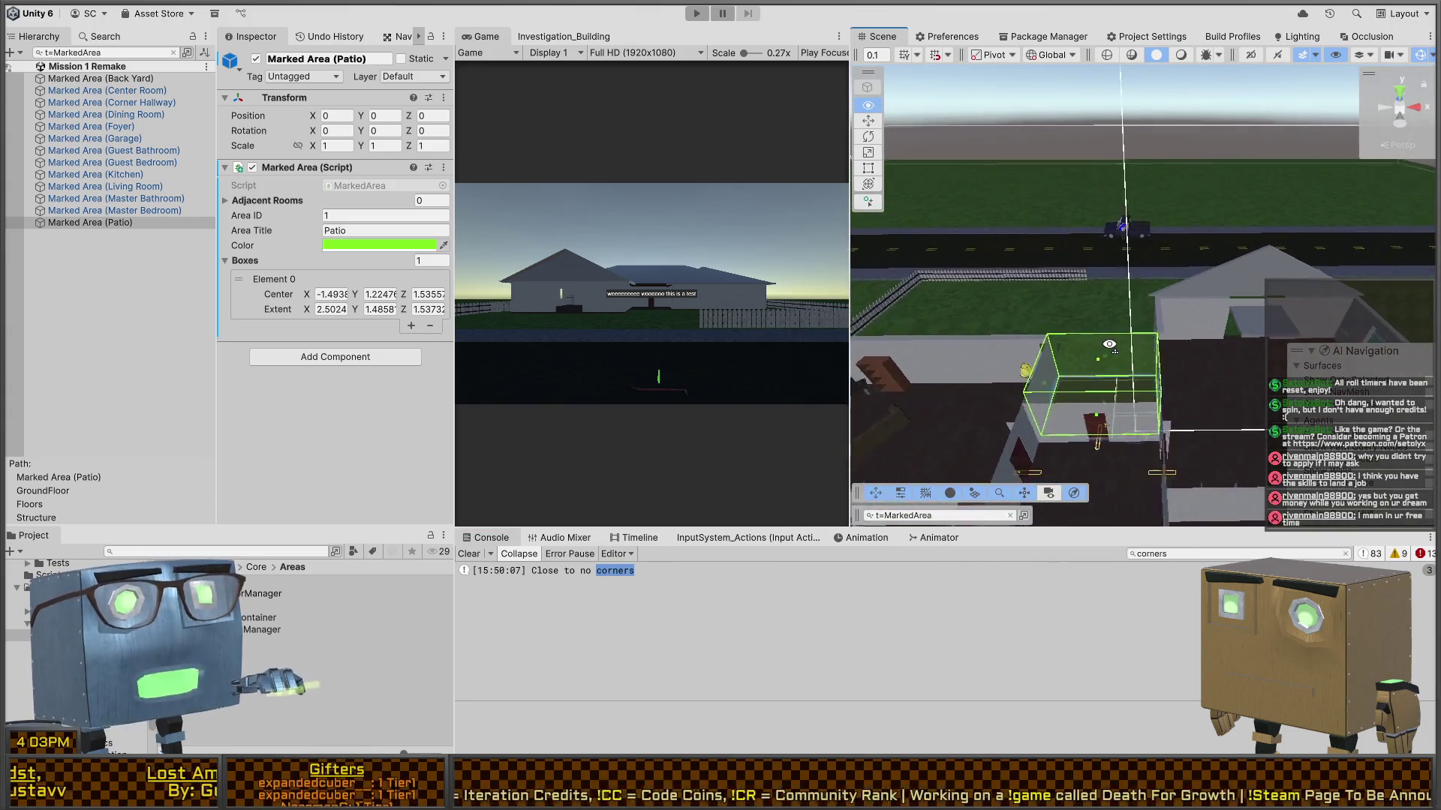
pyautogui.moveTo(1109, 344); pyautogui.dragTo(1082, 350)
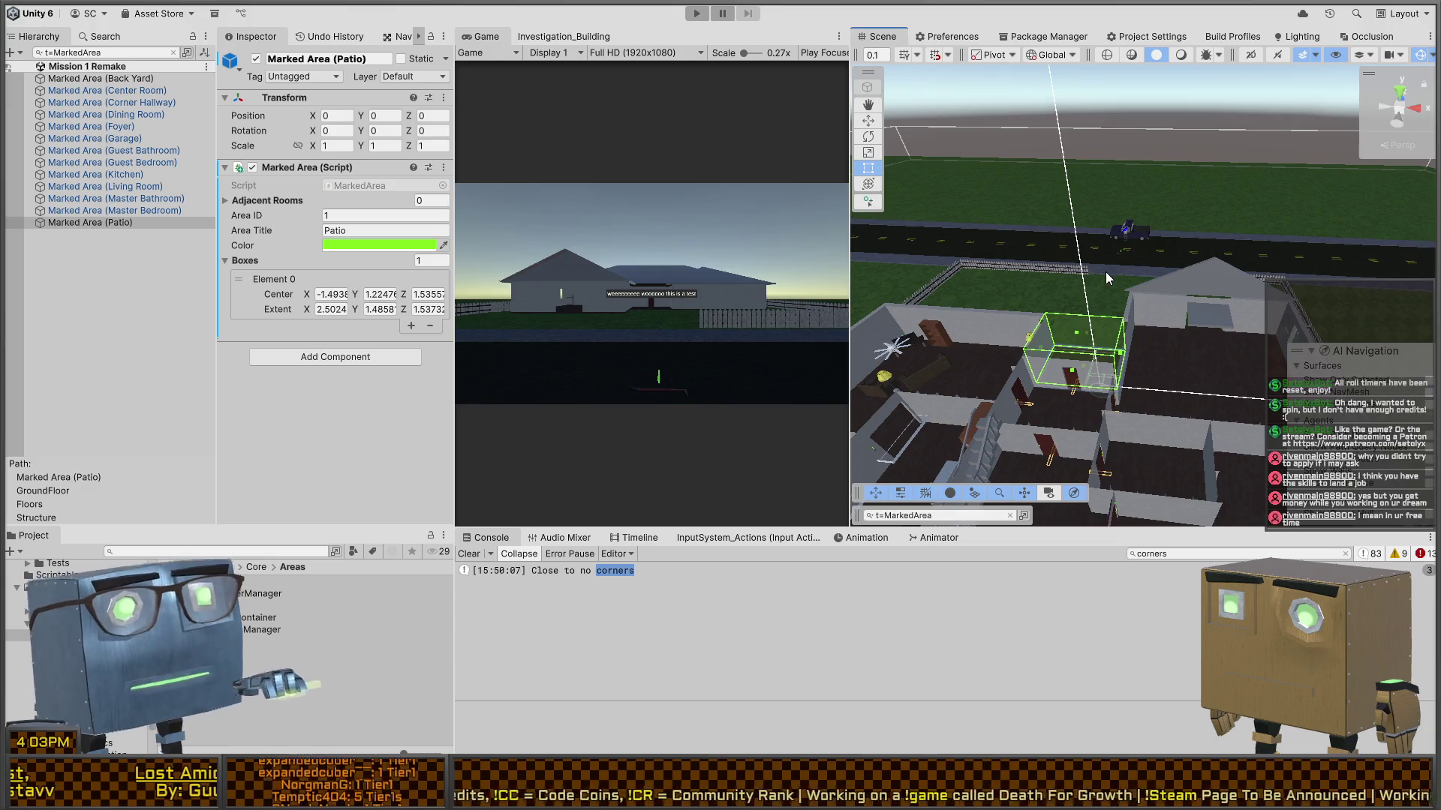
pyautogui.moveTo(1106, 271)
pyautogui.mouseDown()
pyautogui.moveTo(976, 326)
pyautogui.moveTo(845, 339)
pyautogui.moveTo(597, 255)
pyautogui.moveTo(839, 213)
pyautogui.moveTo(761, 340)
pyautogui.moveTo(780, 375)
pyautogui.moveTo(745, 308)
pyautogui.moveTo(559, 267)
pyautogui.mouseUp()
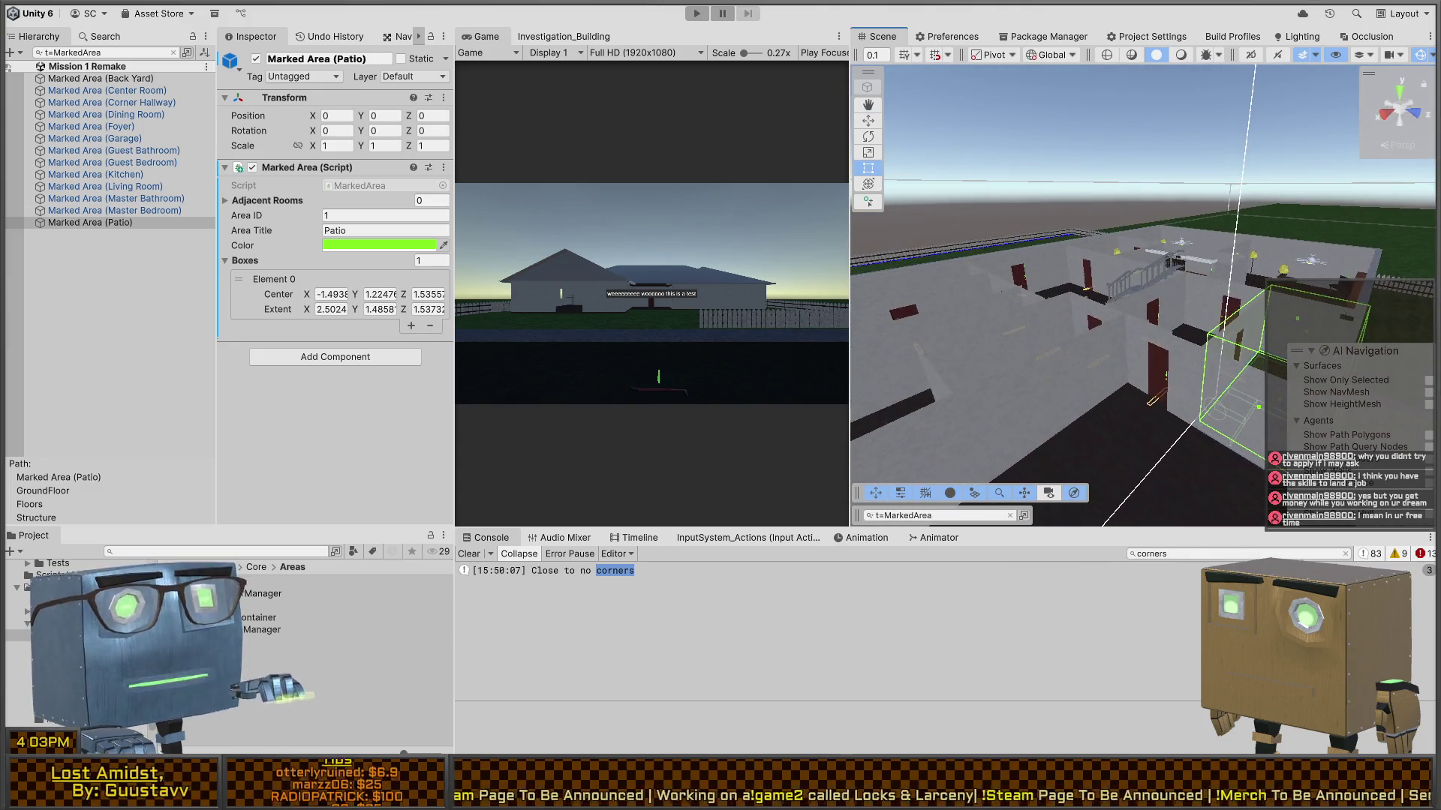
pyautogui.click(140, 80)
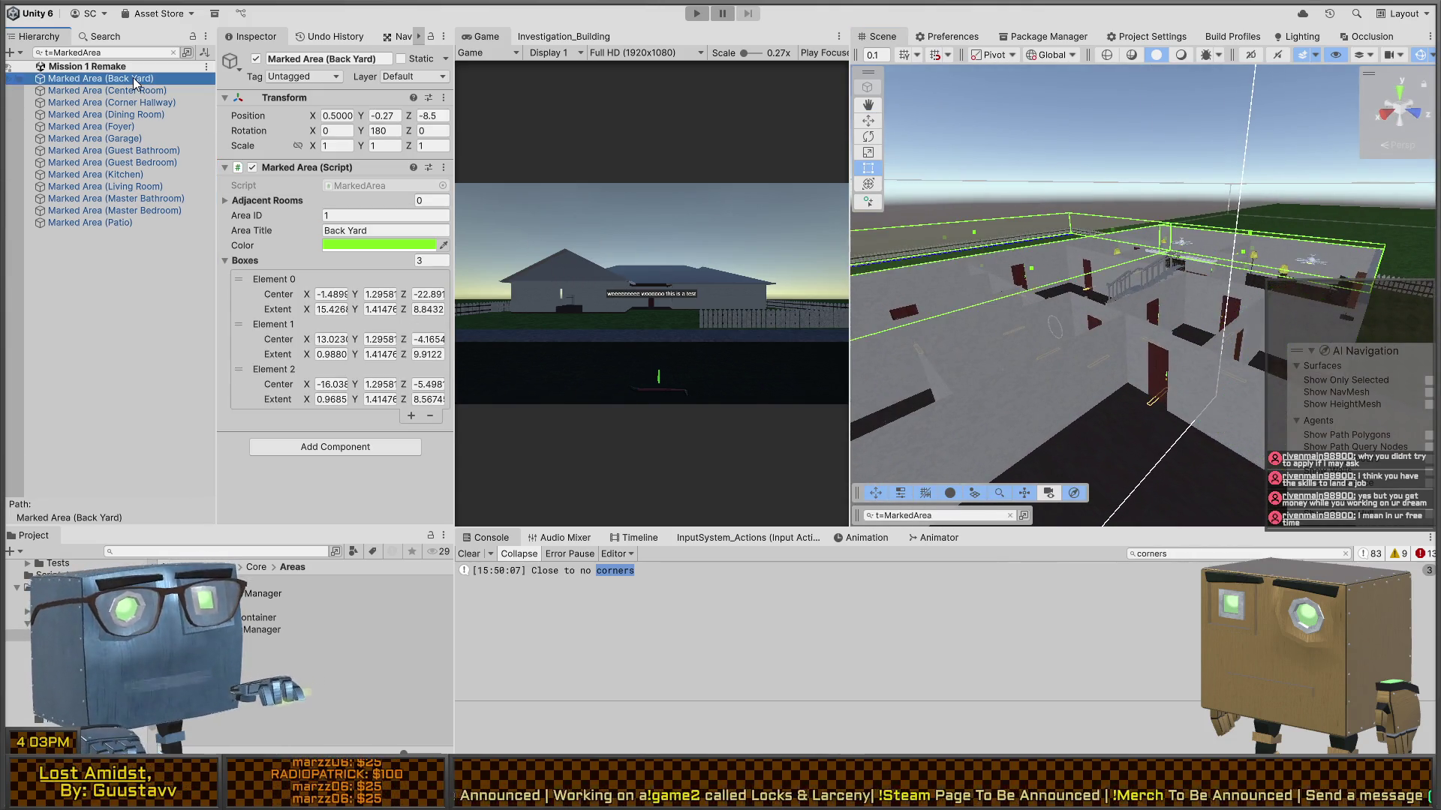
# - Look over the Back Yard boxes, maximize the Game view, and start Play mode
pyautogui.moveTo(951, 325)
pyautogui.mouseDown()
pyautogui.moveTo(899, 364)
pyautogui.moveTo(972, 340)
pyautogui.moveTo(998, 300)
pyautogui.mouseUp()
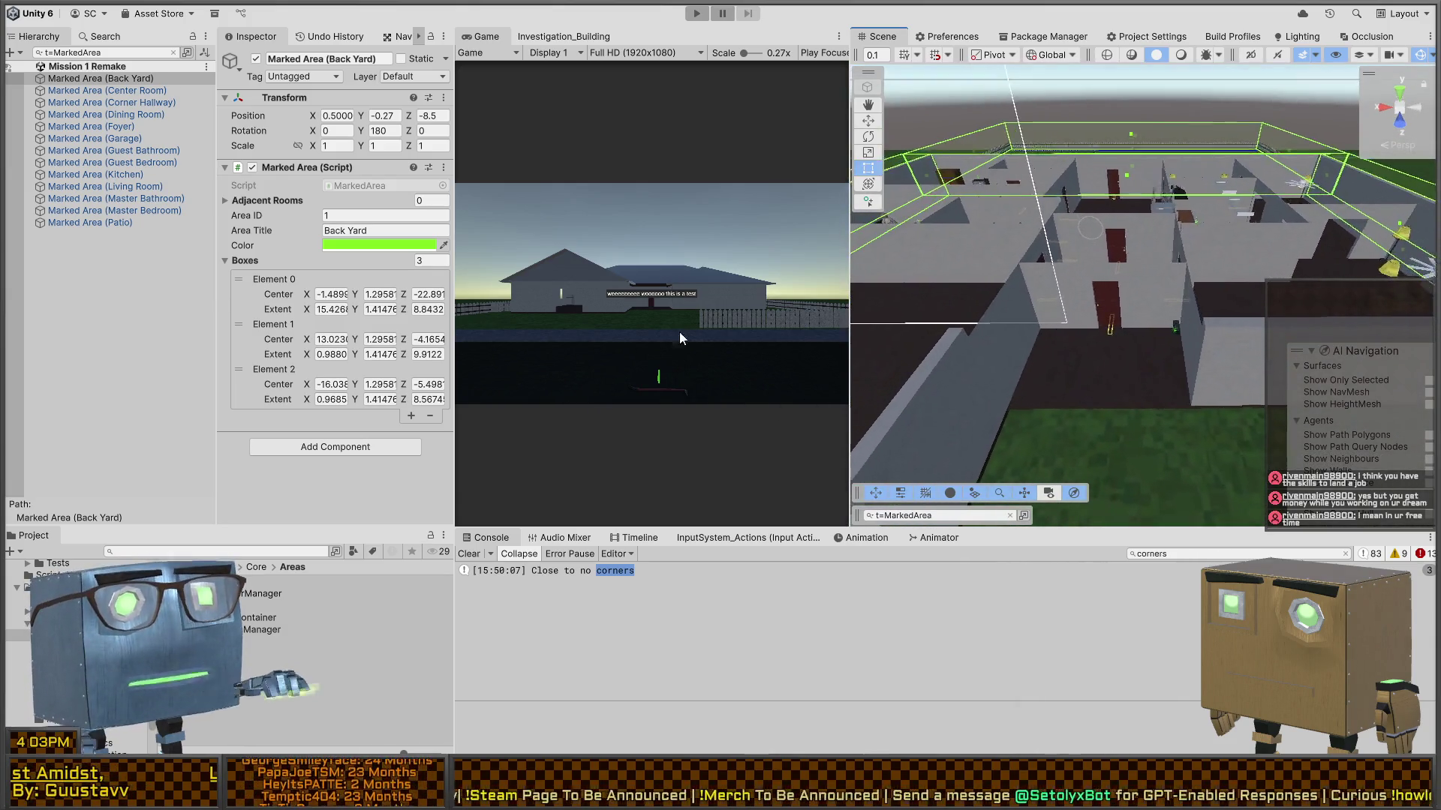
pyautogui.hotkey('shift', 'space')
pyautogui.hotkey('ctrl', 'p')
pyautogui.click(797, 371)
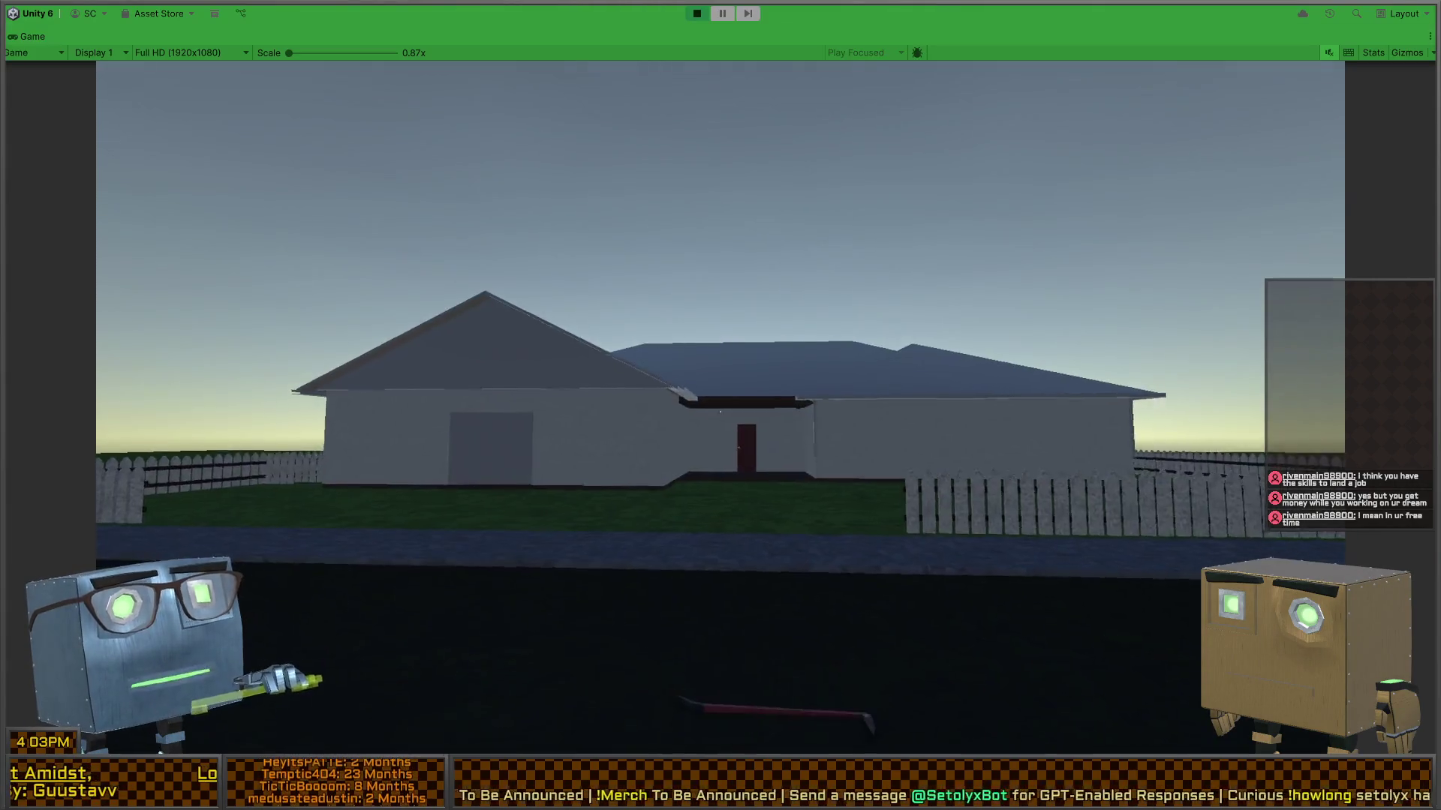
# - Fly the player from the front yard through the house and over the roof, then restore the editor layout
pyautogui.press('w')
pyautogui.press('w')
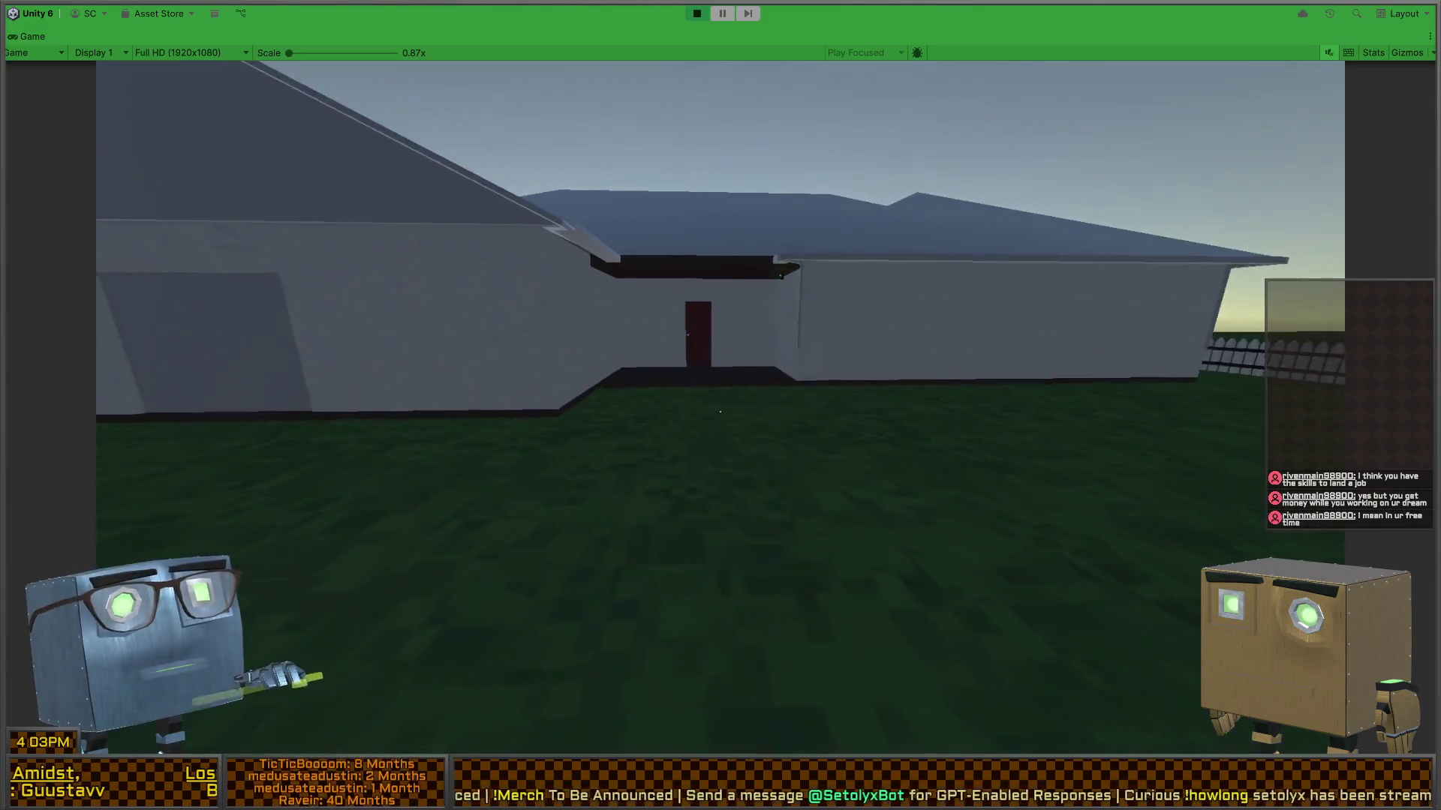
pyautogui.press('w')
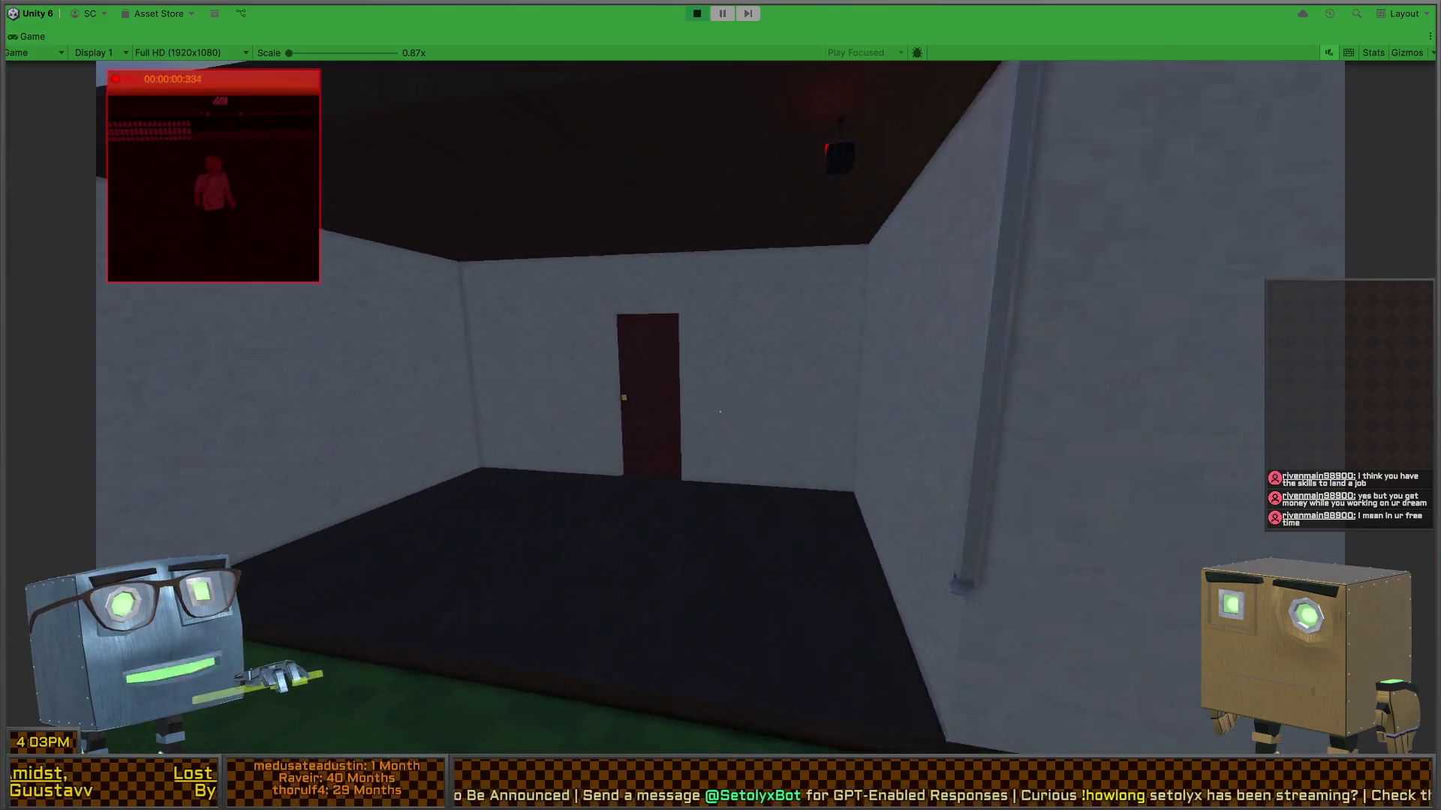
pyautogui.press('w')
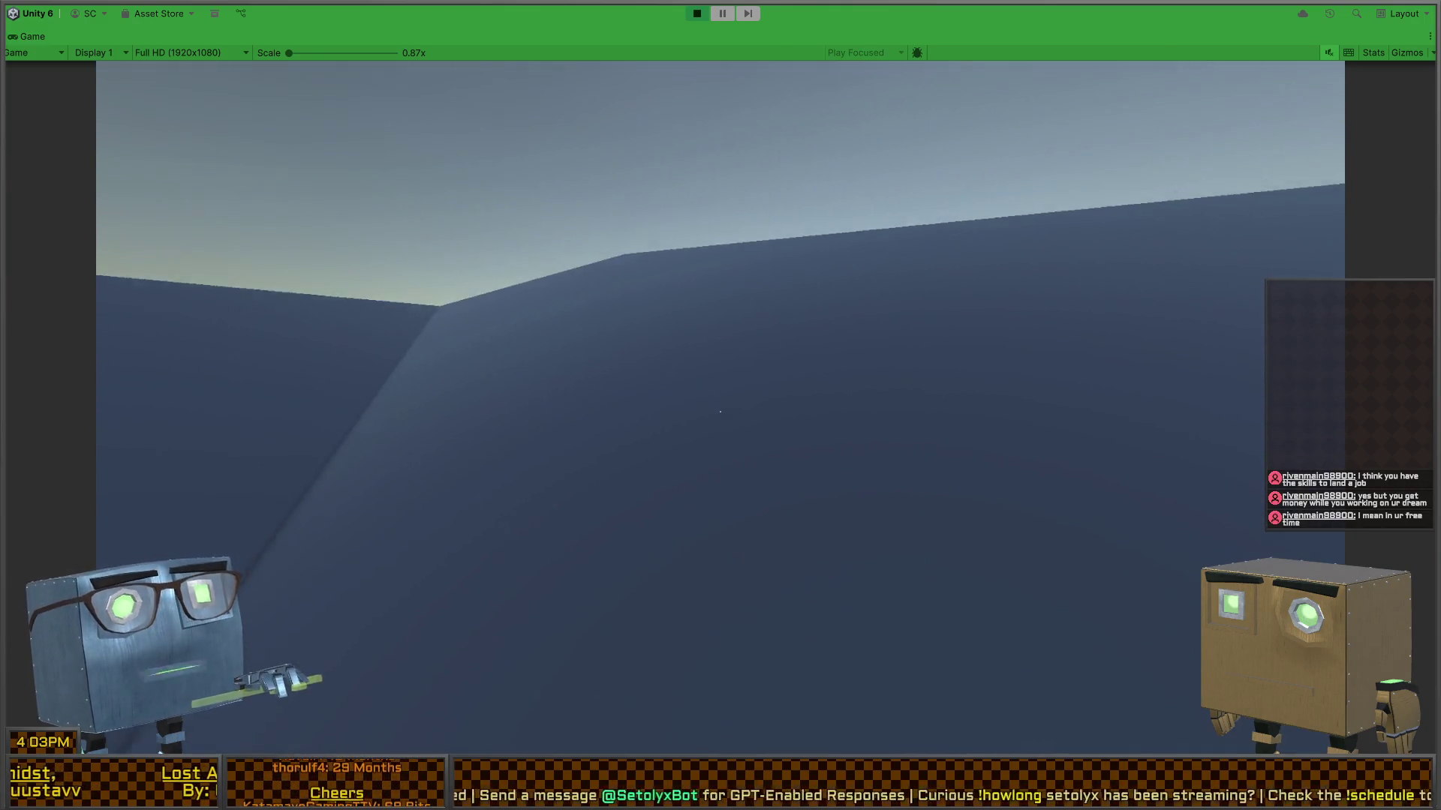
pyautogui.press('w')
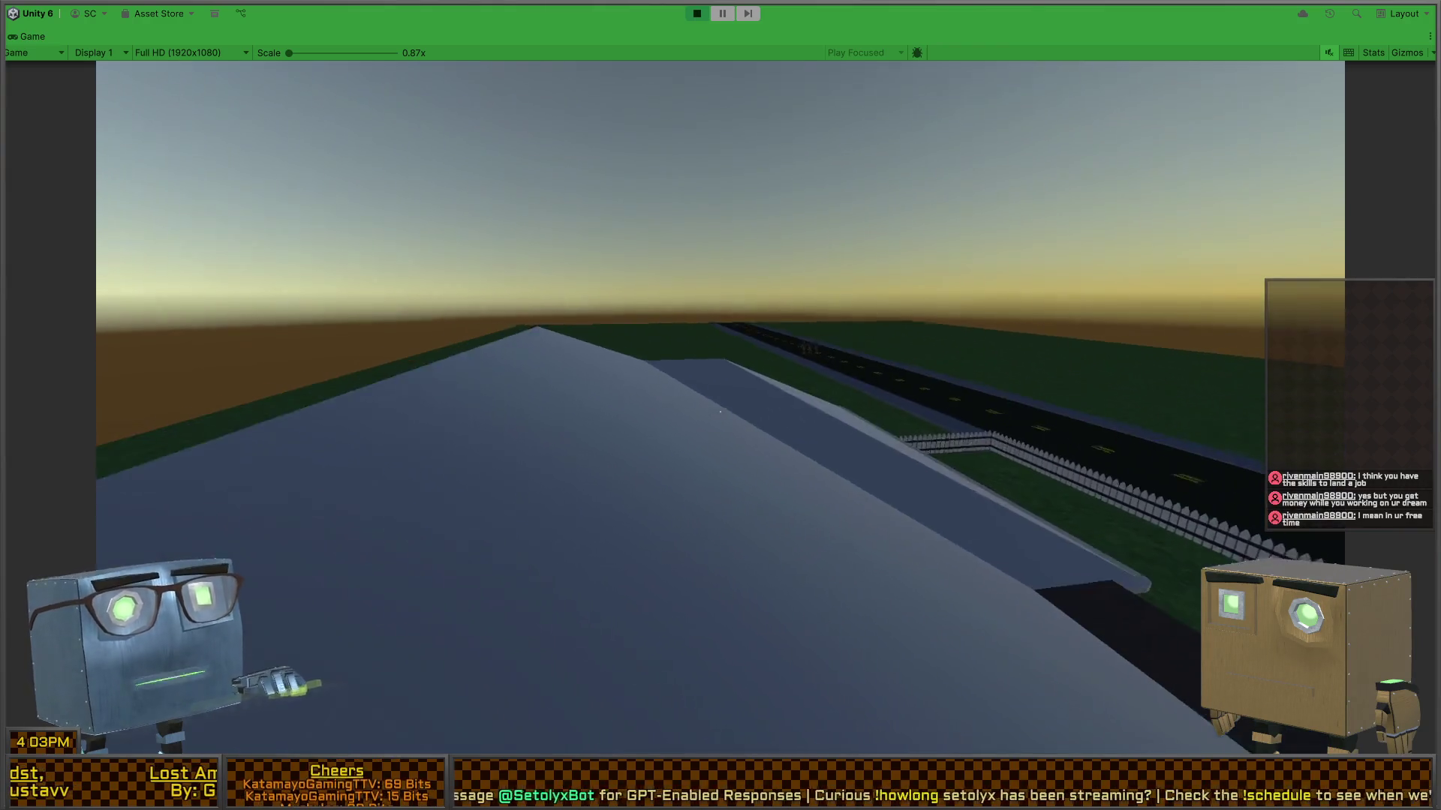
pyautogui.press('w')
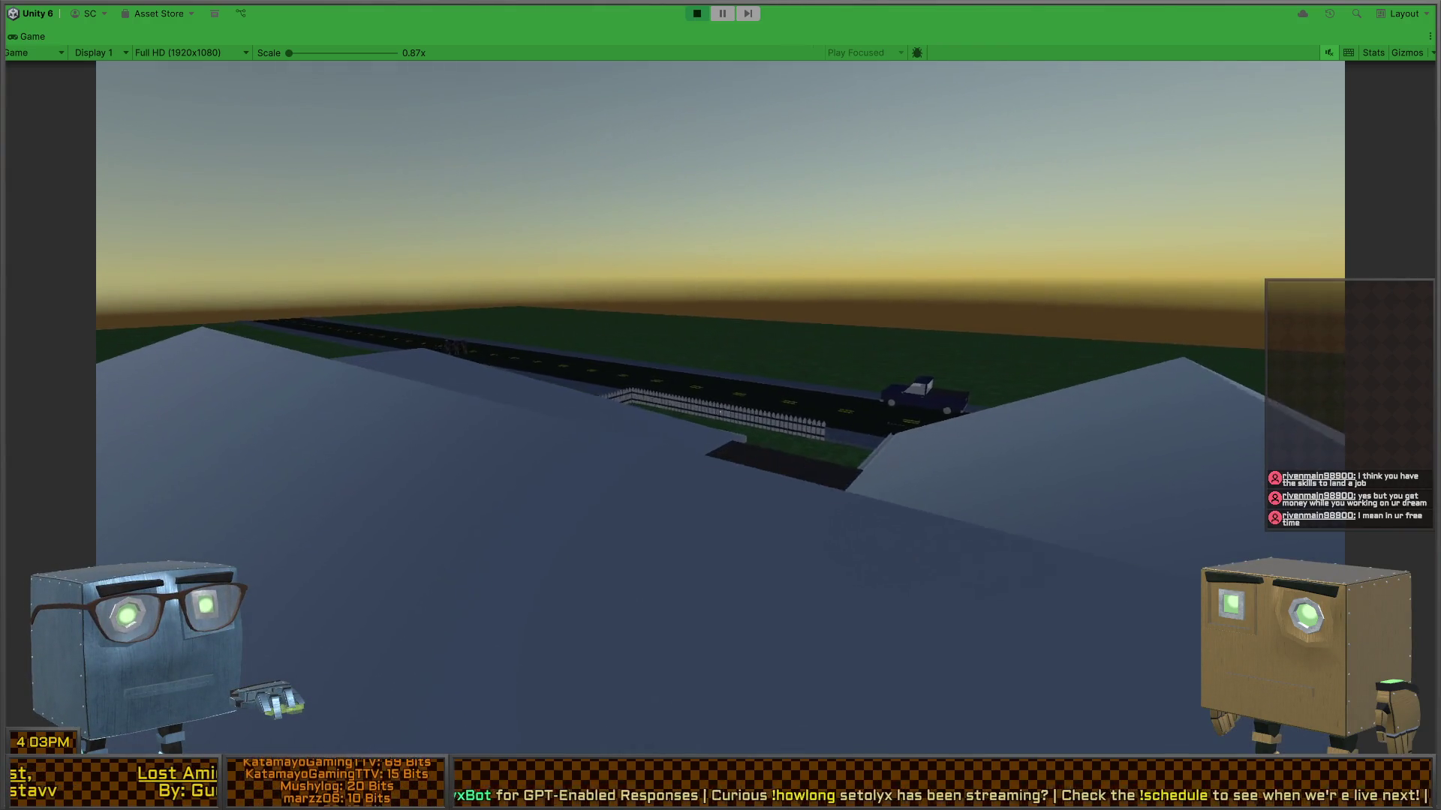
pyautogui.press('w')
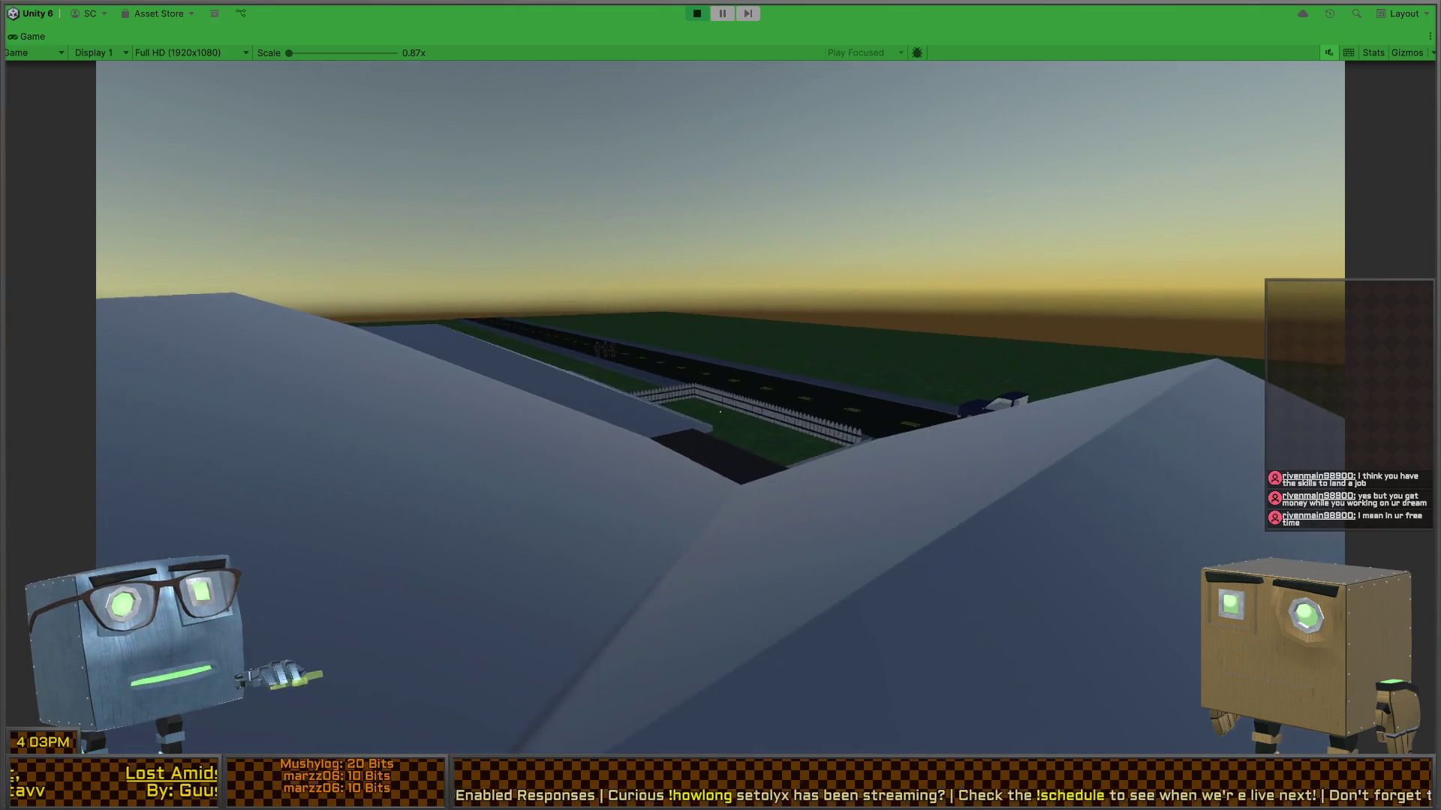
pyautogui.press('w')
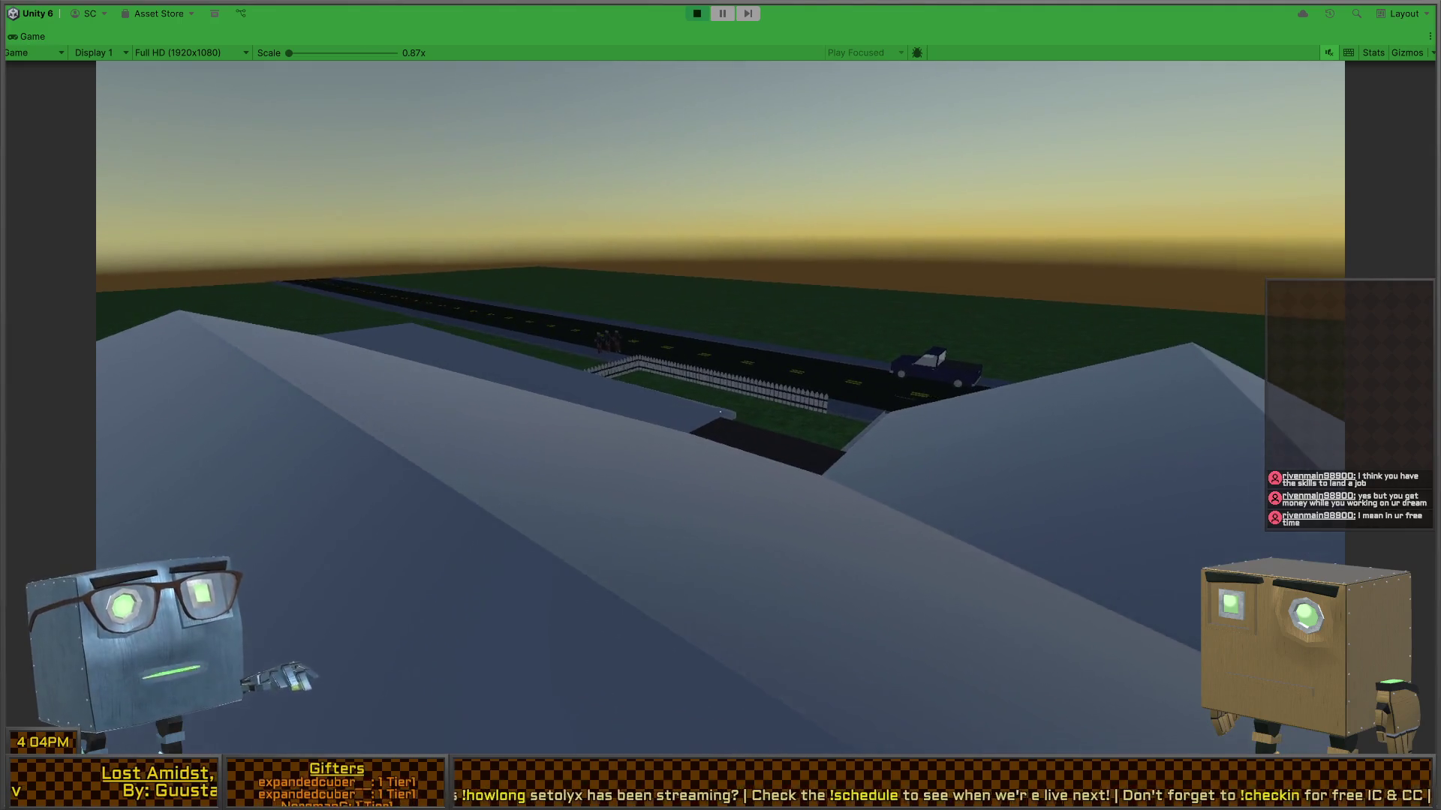
pyautogui.hotkey('shift', 'space')
pyautogui.moveTo(1147, 347)
pyautogui.mouseDown()
pyautogui.moveTo(1076, 320)
pyautogui.moveTo(1148, 324)
pyautogui.moveTo(1115, 346)
pyautogui.mouseUp()
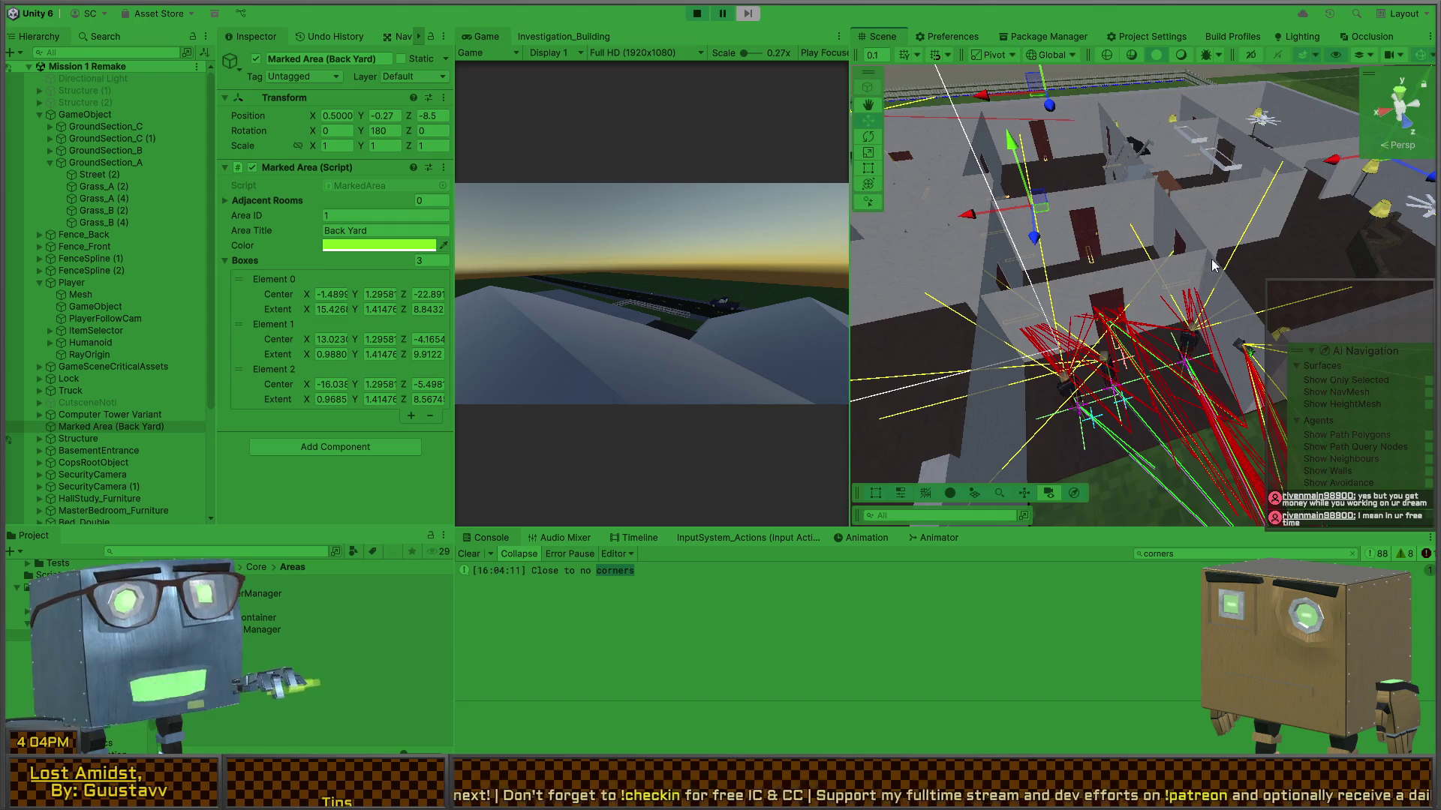
# - Orbit over the rooms to the agents, maximize the Scene view, and close in on the bathroom door
pyautogui.moveTo(1214, 264)
pyautogui.mouseDown()
pyautogui.moveTo(1020, 203)
pyautogui.moveTo(1158, 208)
pyautogui.moveTo(1237, 287)
pyautogui.moveTo(1162, 264)
pyautogui.moveTo(1228, 143)
pyautogui.moveTo(1157, 203)
pyautogui.moveTo(1010, 250)
pyautogui.mouseUp()
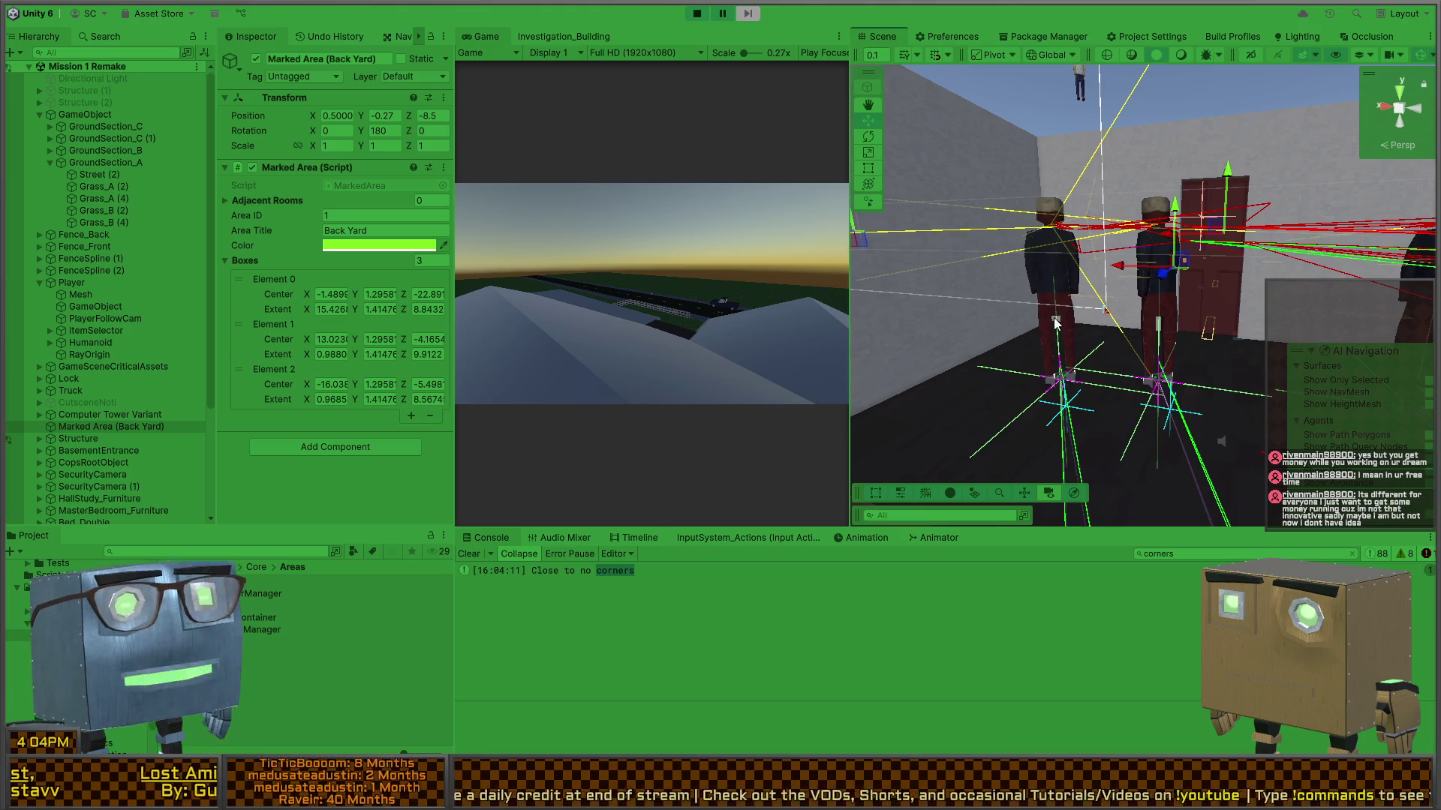
pyautogui.moveTo(1055, 322); pyautogui.dragTo(1126, 405)
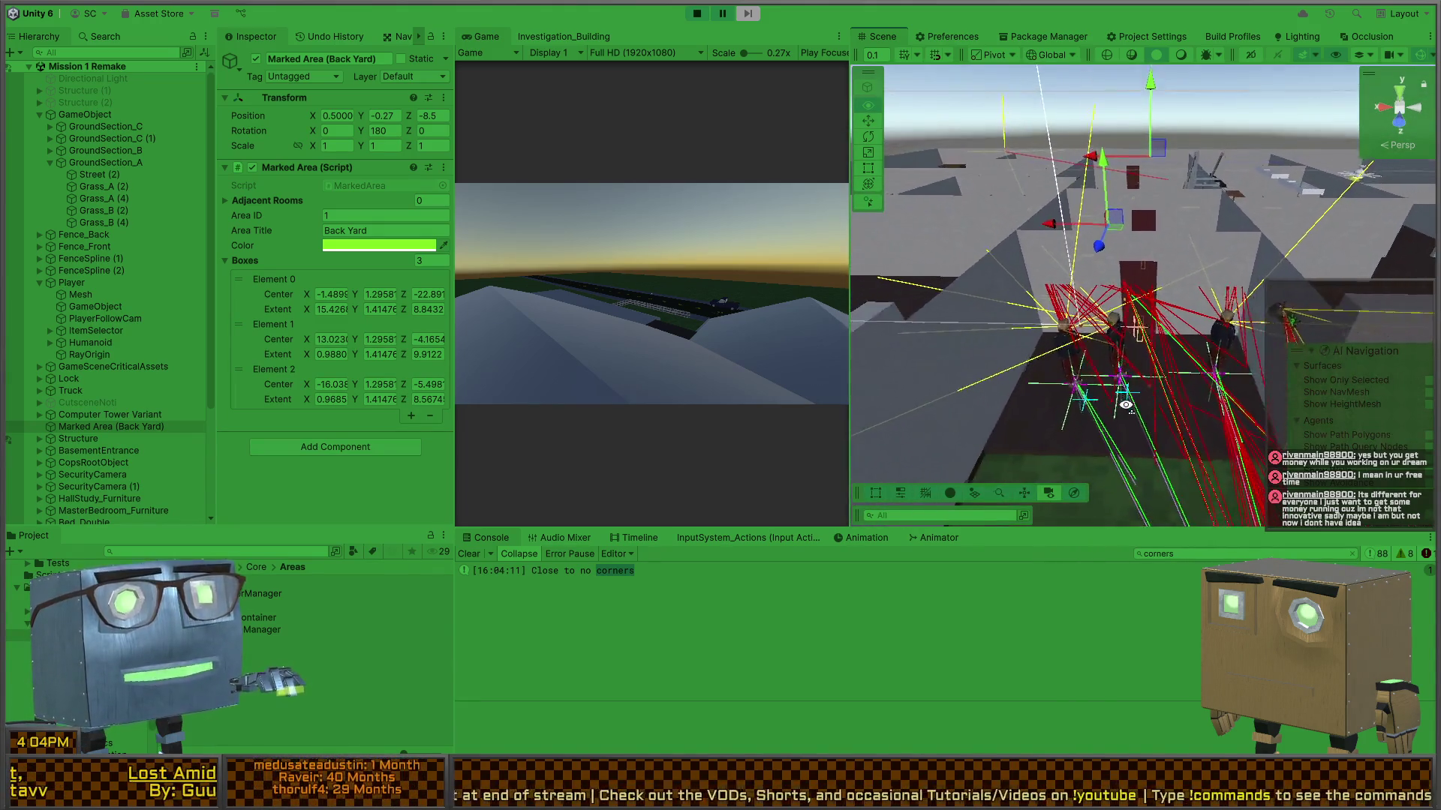
pyautogui.hotkey('shift', 'space')
pyautogui.moveTo(848, 317)
pyautogui.mouseDown()
pyautogui.moveTo(739, 384)
pyautogui.moveTo(815, 423)
pyautogui.moveTo(498, 383)
pyautogui.moveTo(325, 412)
pyautogui.moveTo(347, 421)
pyautogui.moveTo(138, 410)
pyautogui.moveTo(275, 461)
pyautogui.mouseUp()
pyautogui.moveTo(802, 454)
pyautogui.mouseDown()
pyautogui.moveTo(650, 459)
pyautogui.moveTo(586, 511)
pyautogui.moveTo(450, 450)
pyautogui.moveTo(290, 466)
pyautogui.moveTo(290, 380)
pyautogui.moveTo(245, 385)
pyautogui.moveTo(652, 390)
pyautogui.moveTo(159, 369)
pyautogui.mouseUp()
# - Fly through the rooms to the player, restore the layout, and open the 'Close to no corners' log
pyautogui.press('w')
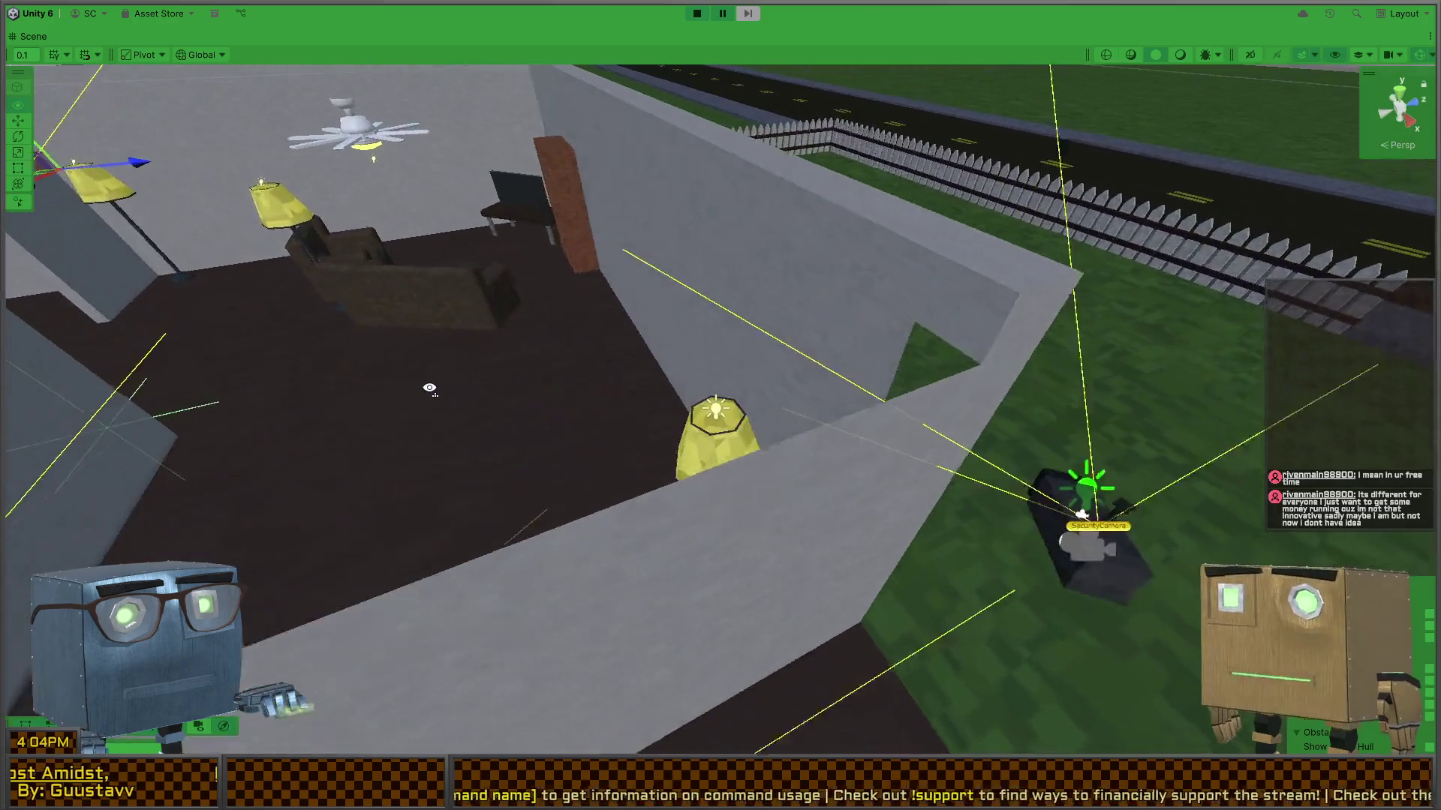
pyautogui.press('w')
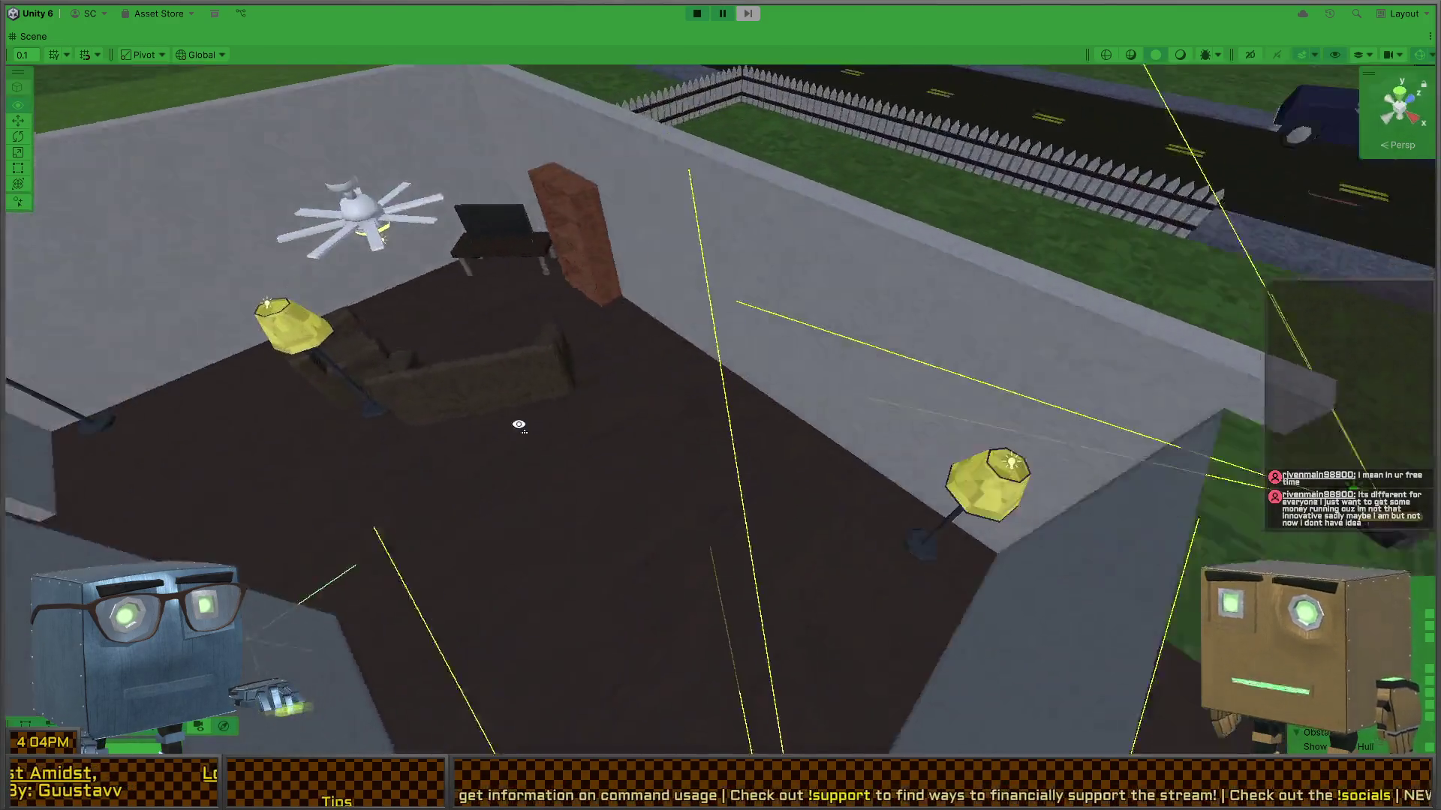
pyautogui.press('w')
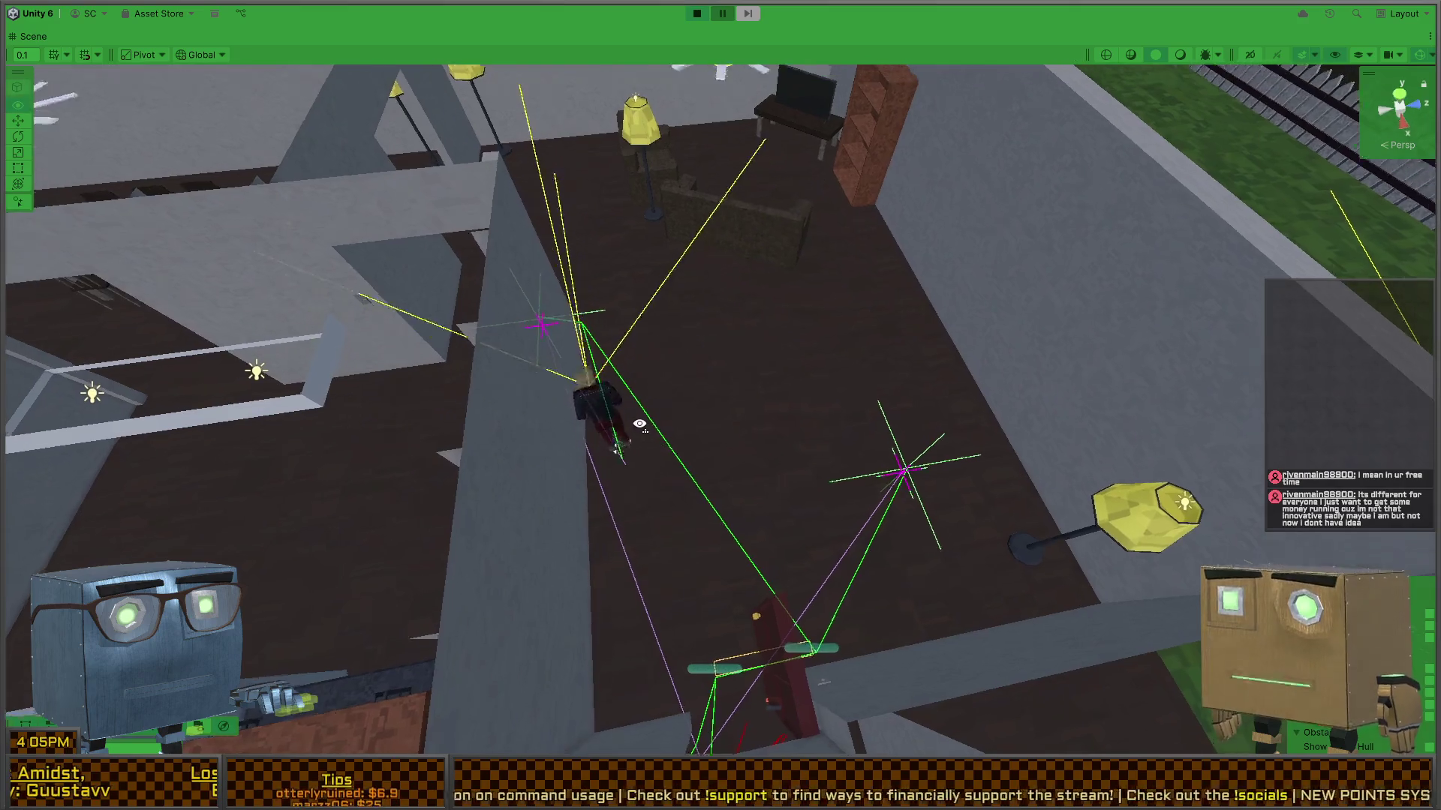
pyautogui.press('w')
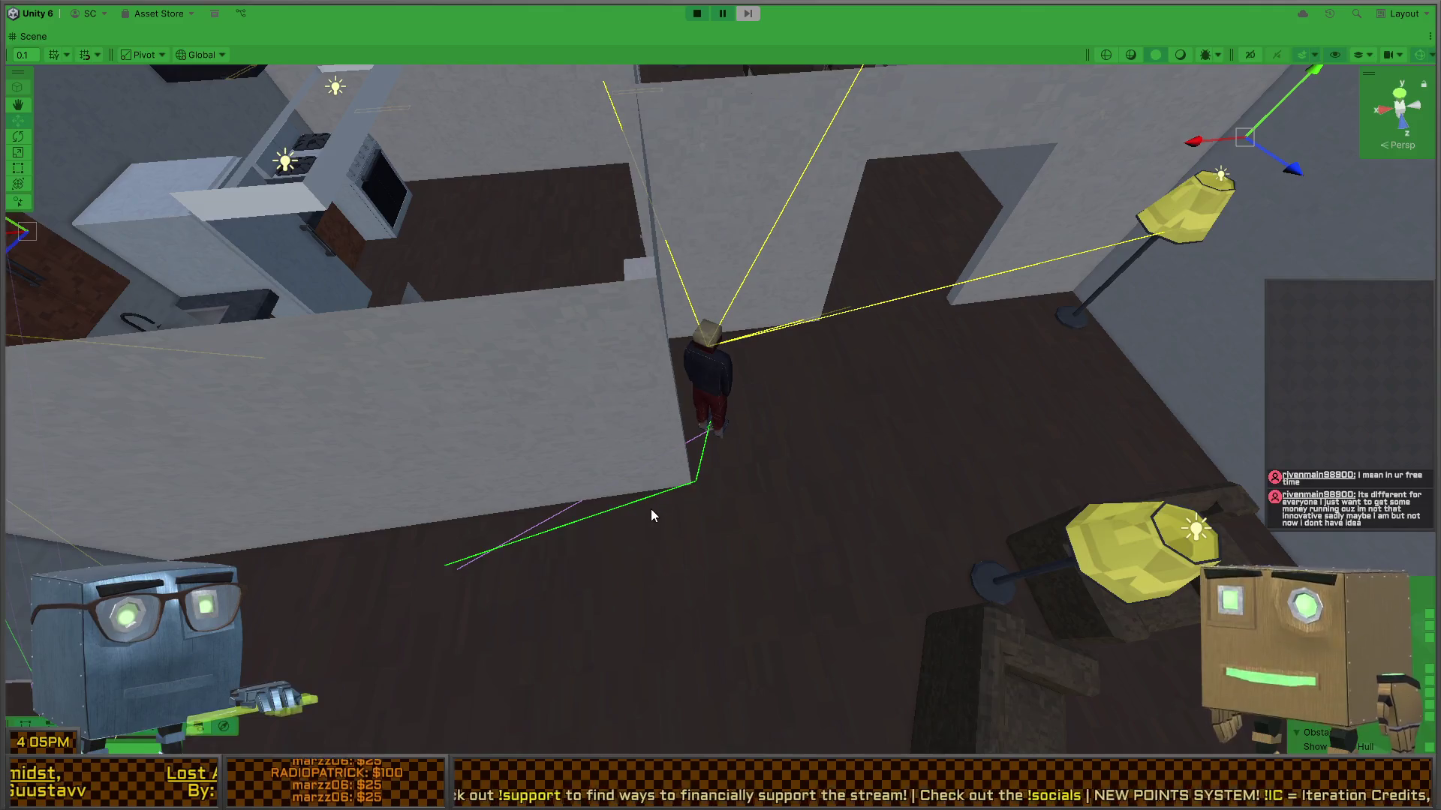
pyautogui.hotkey('shift', 'space')
pyautogui.click(554, 572)
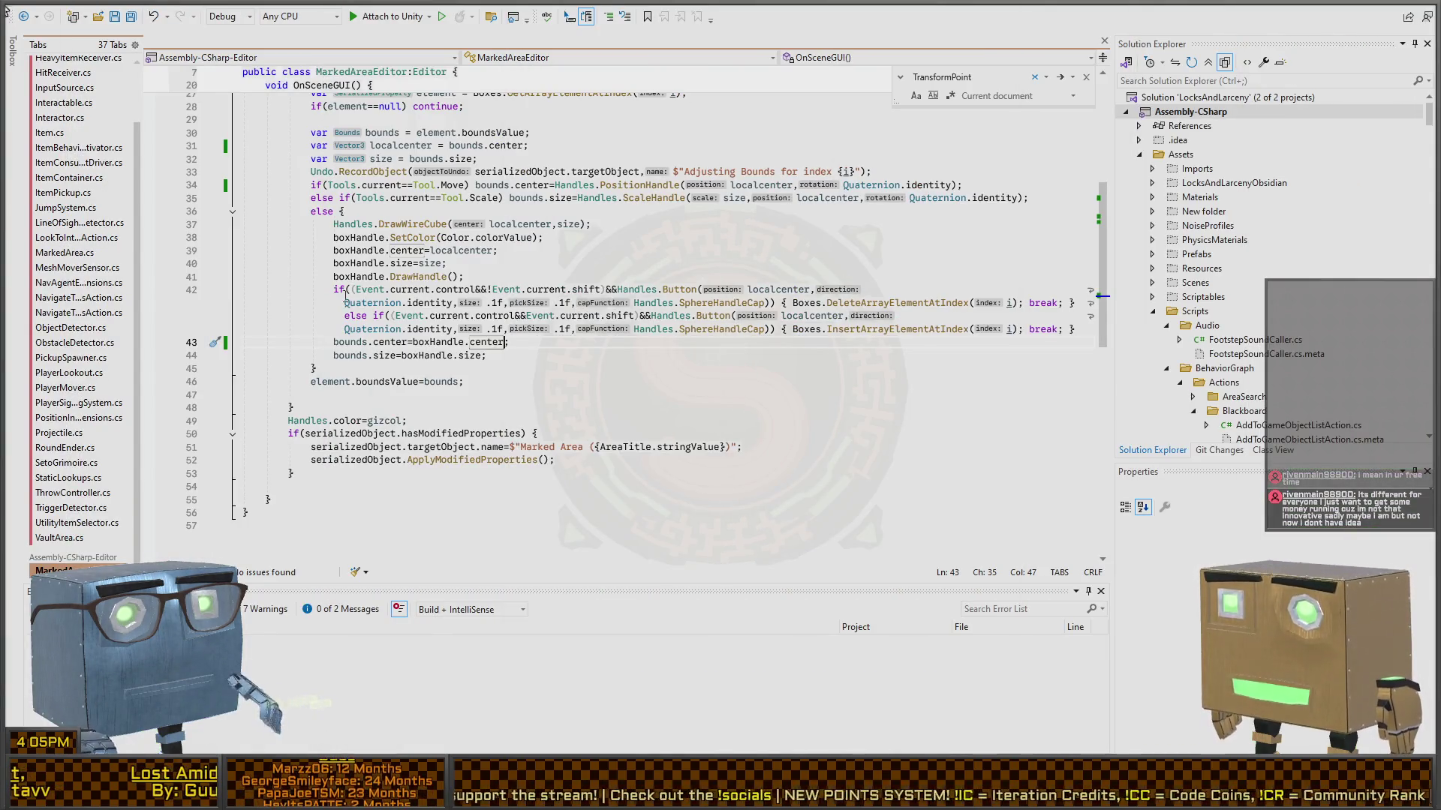
# - In MarkedArea.cs, delete the commented-out debug line and go to the CloseToCorner method
pyautogui.click(66, 252)
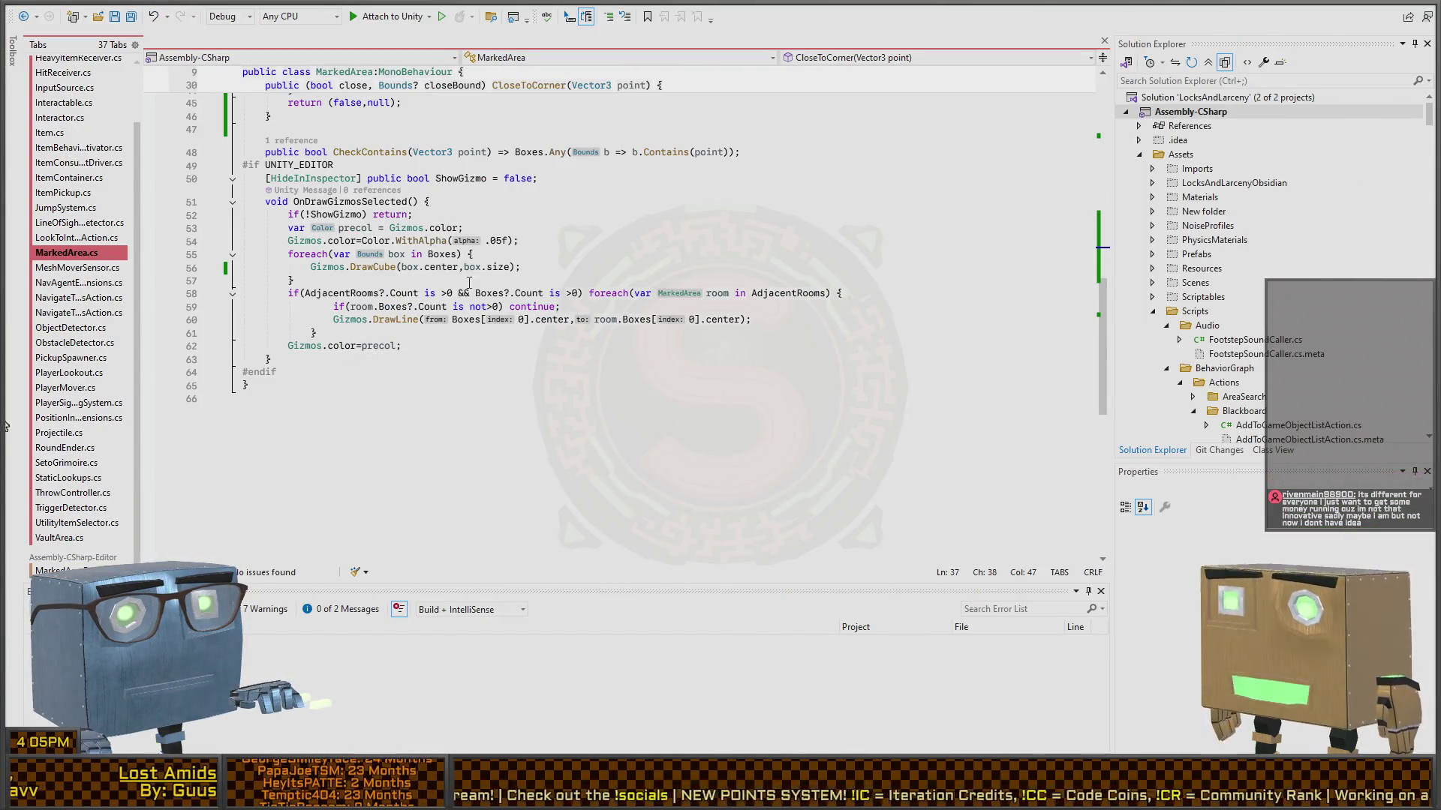
pyautogui.scroll(10, 412, 272)
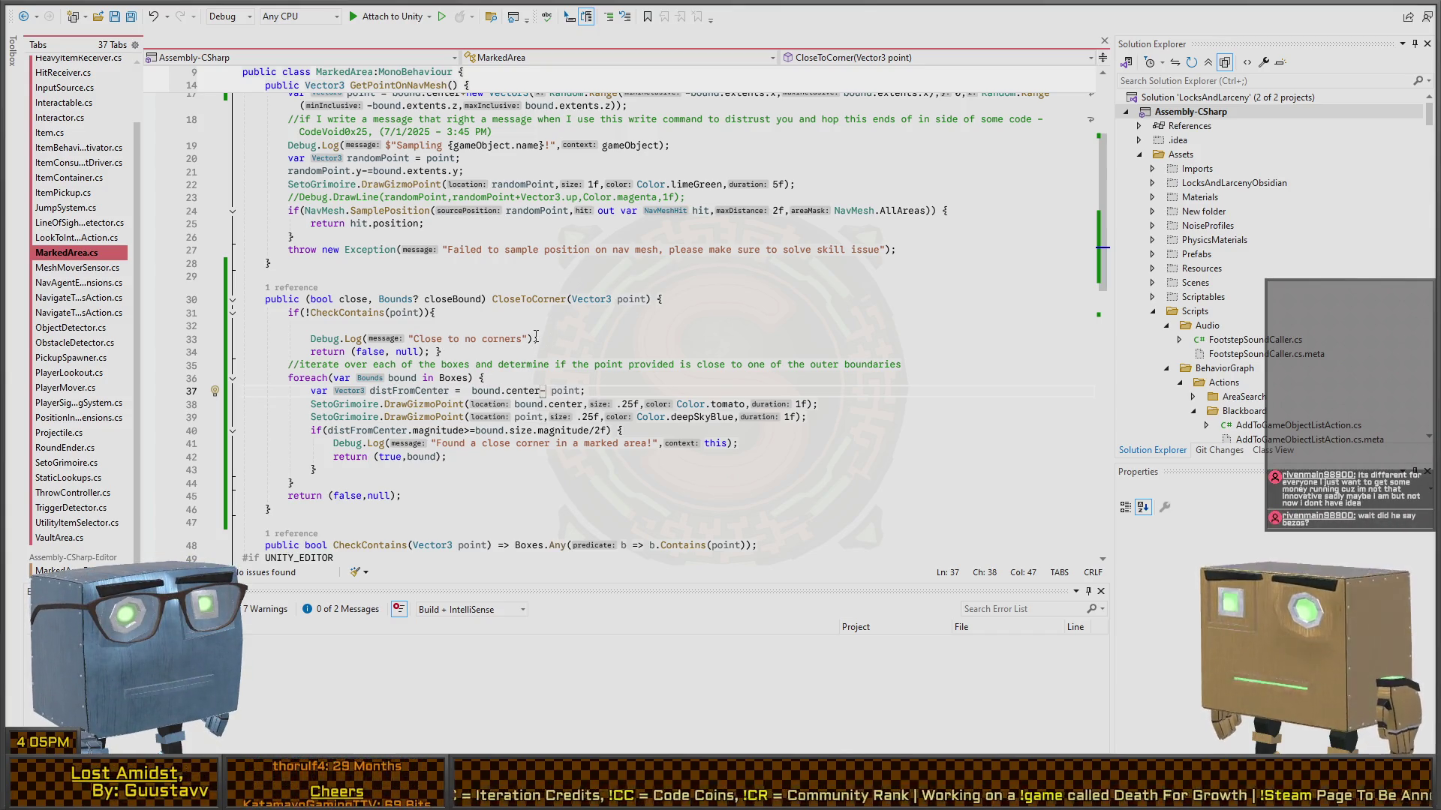
pyautogui.scroll(3, 557, 323)
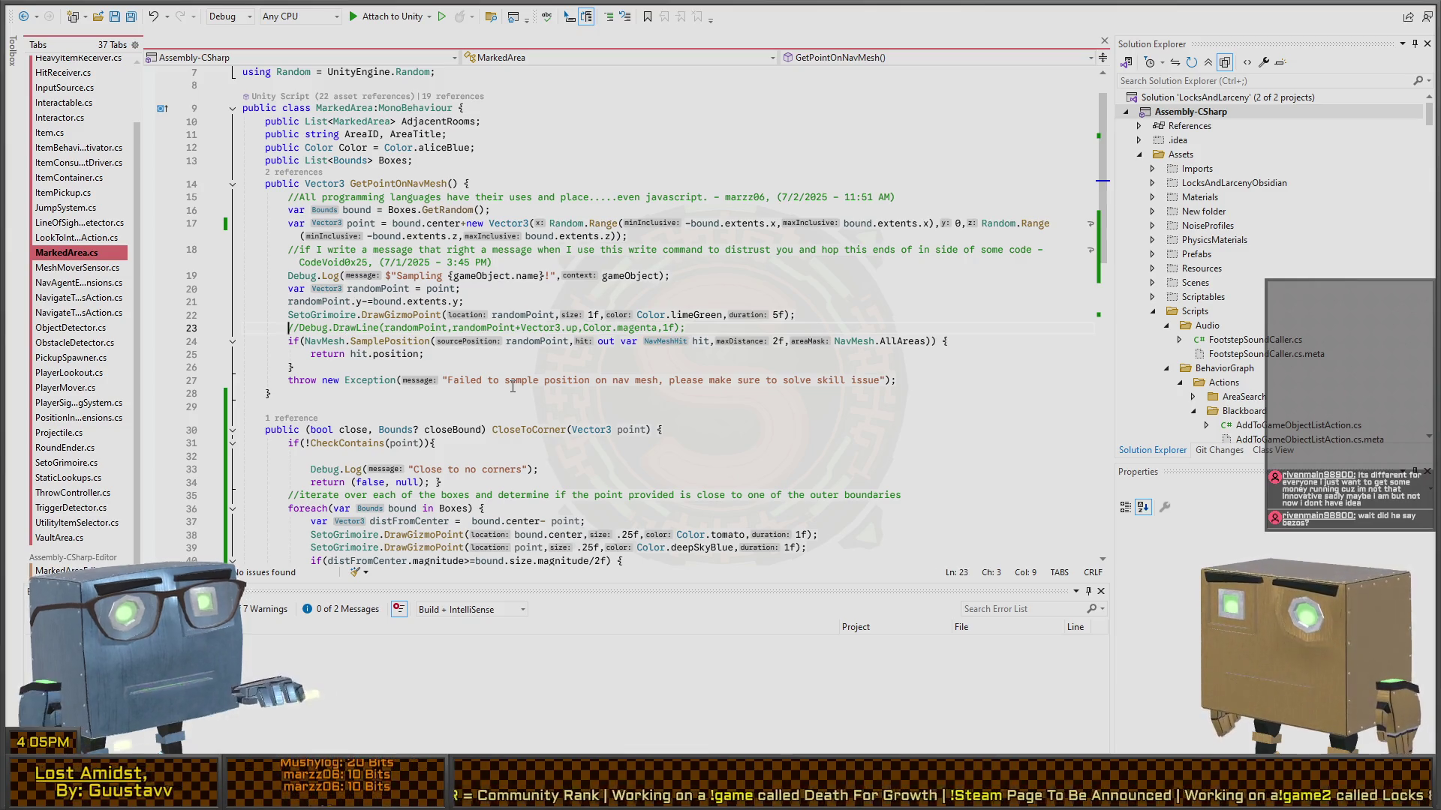
pyautogui.hotkey('shift', 'End')
pyautogui.press('BackSpace')
pyautogui.press('BackSpace')
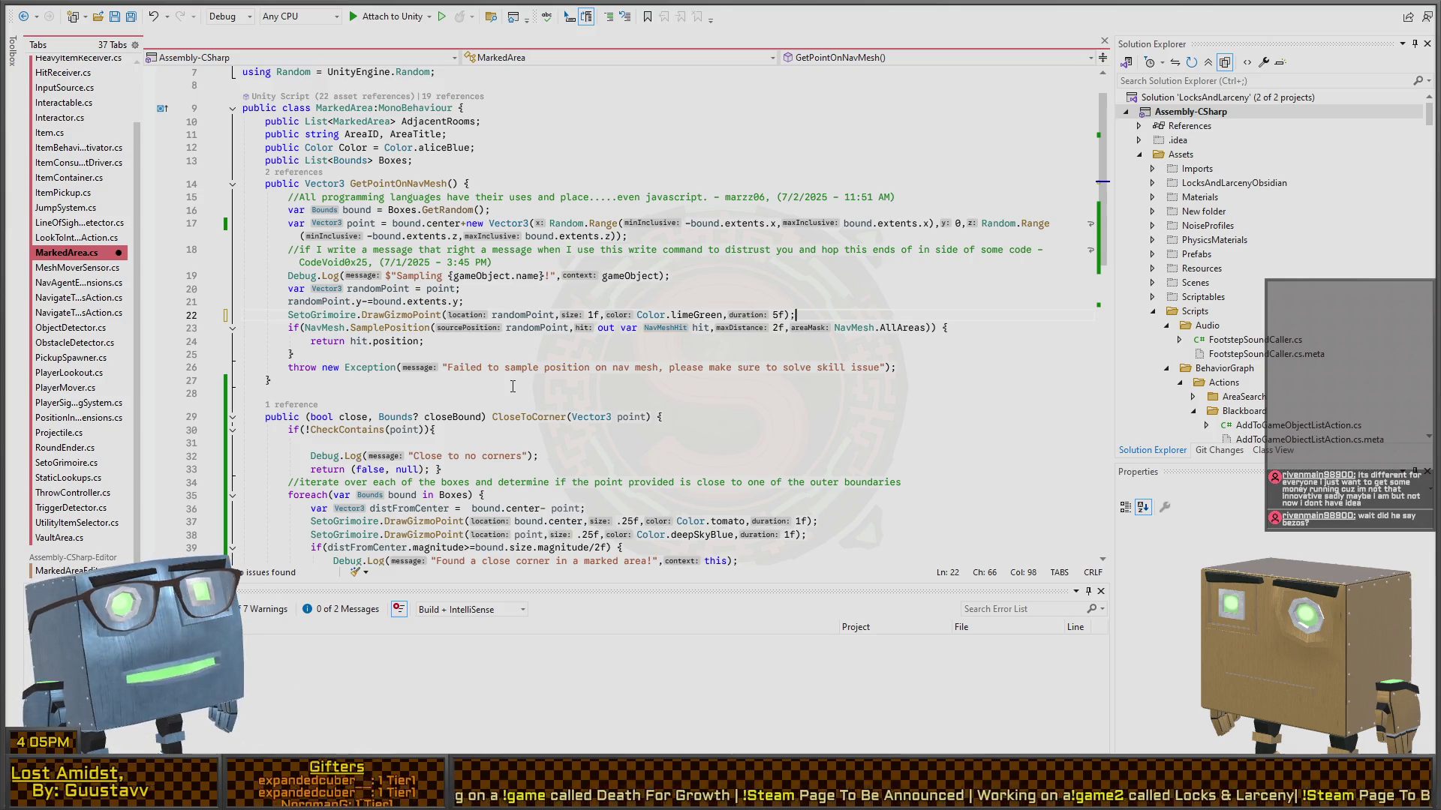
pyautogui.press('Up')
pyautogui.press('Up')
pyautogui.press('Up')
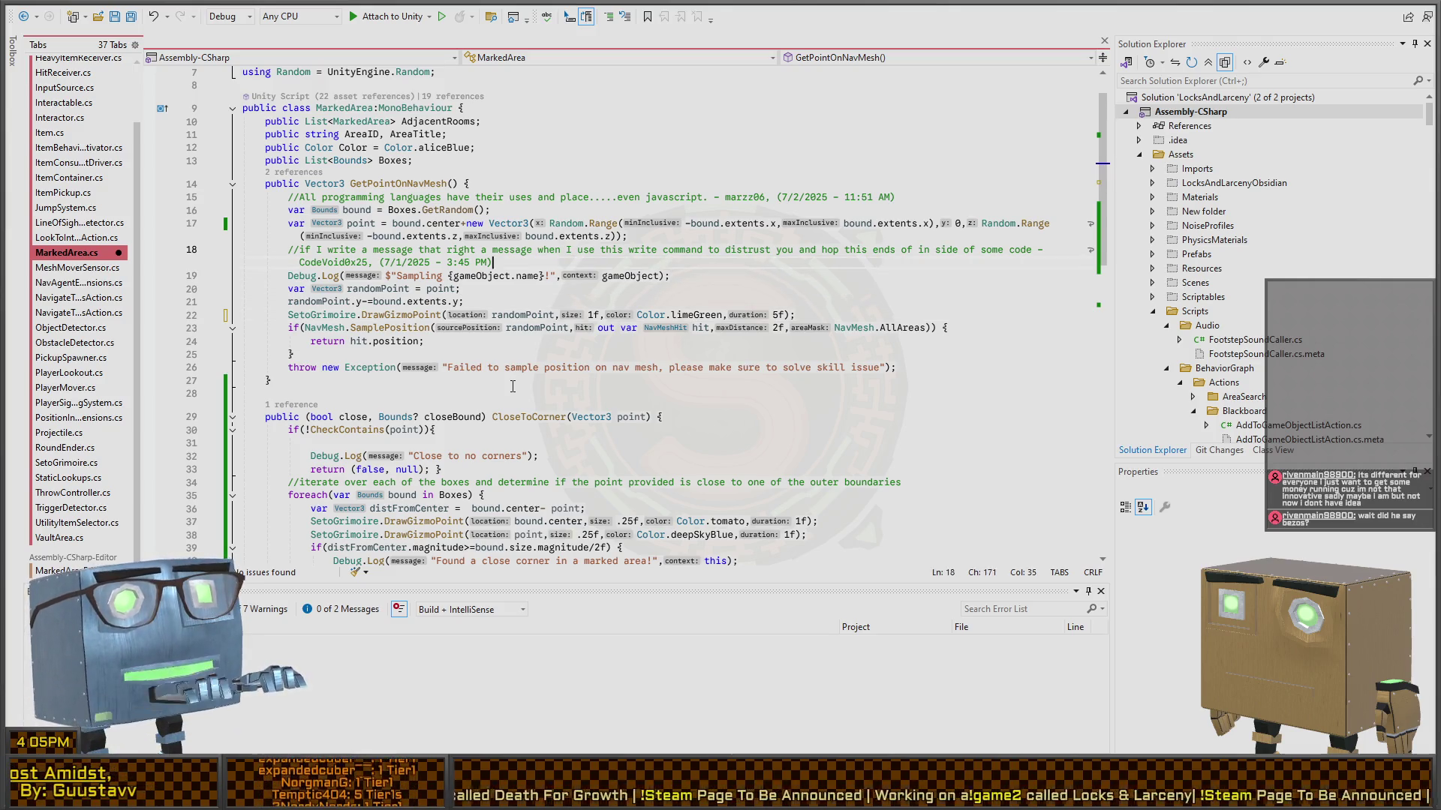
pyautogui.press('Up')
pyautogui.press('Up')
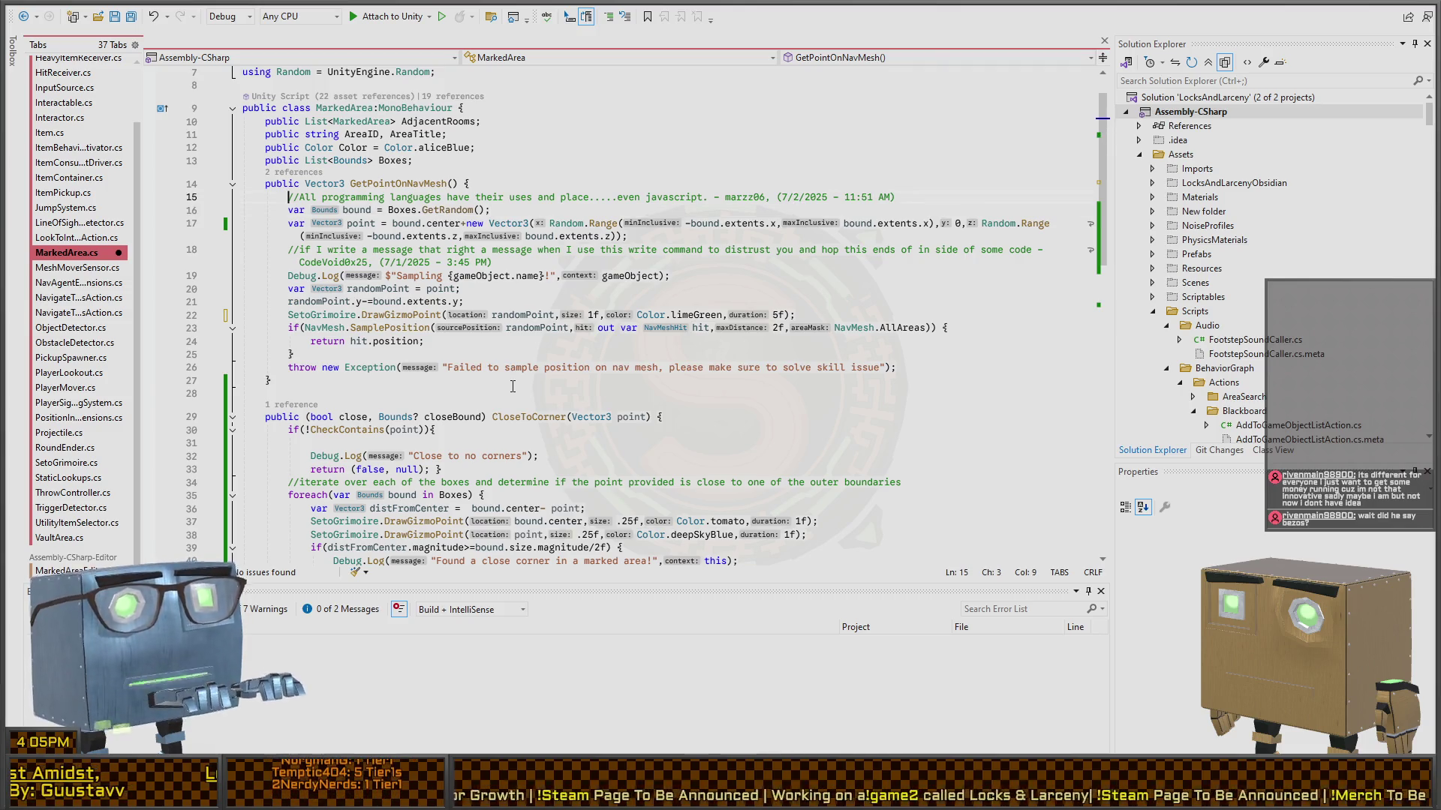
pyautogui.hotkey('shift', 'End')
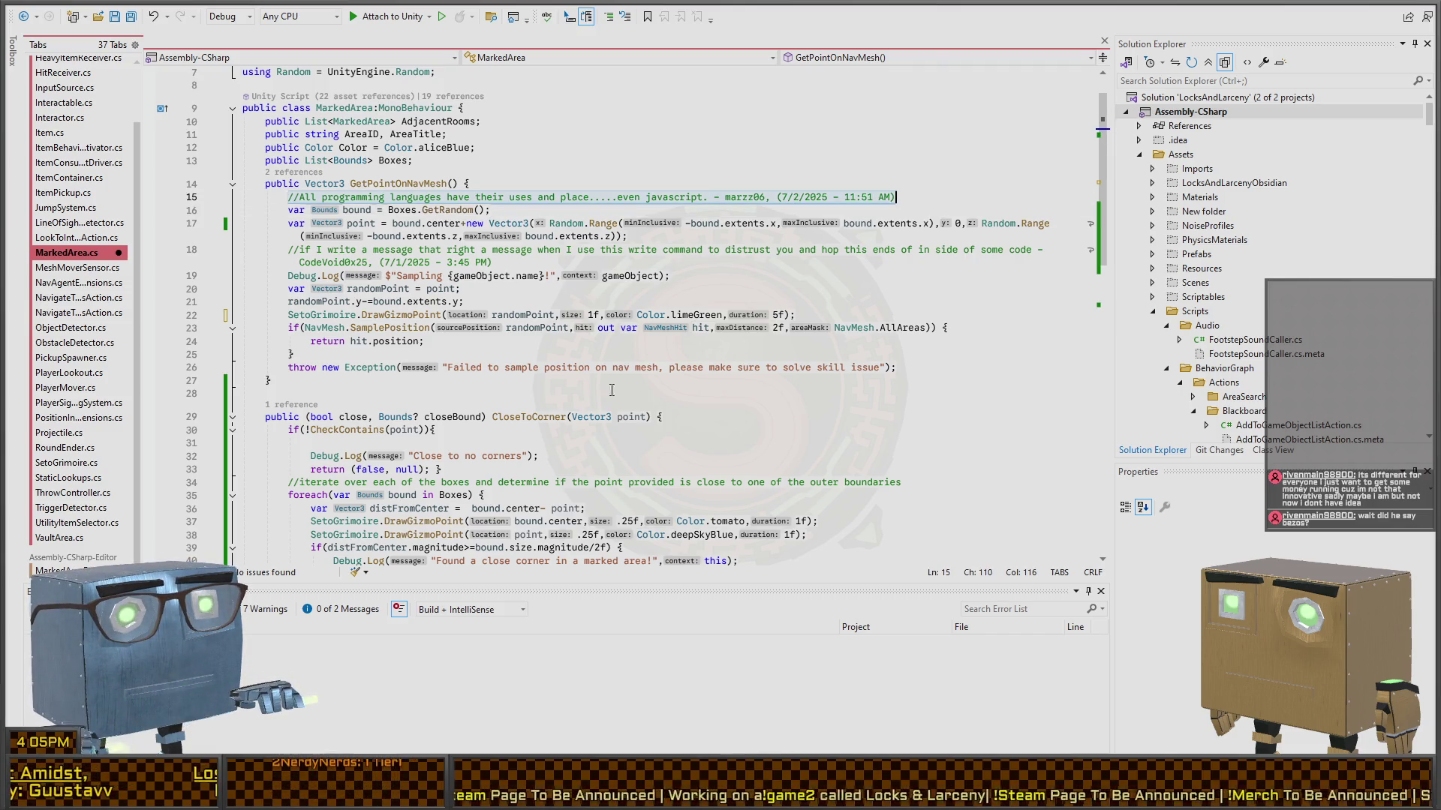
pyautogui.scroll(-3, 368, 202)
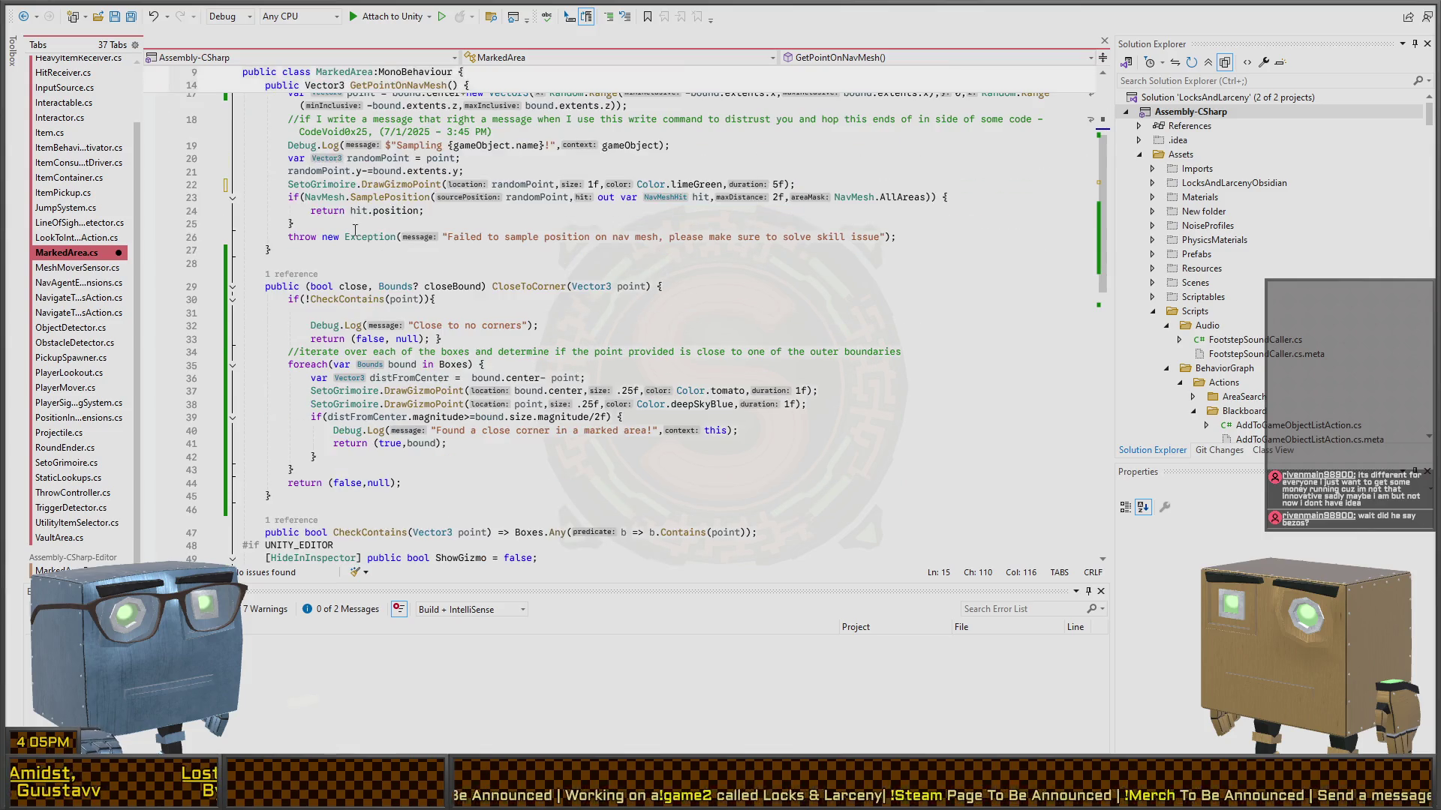
pyautogui.scroll(-2, 403, 288)
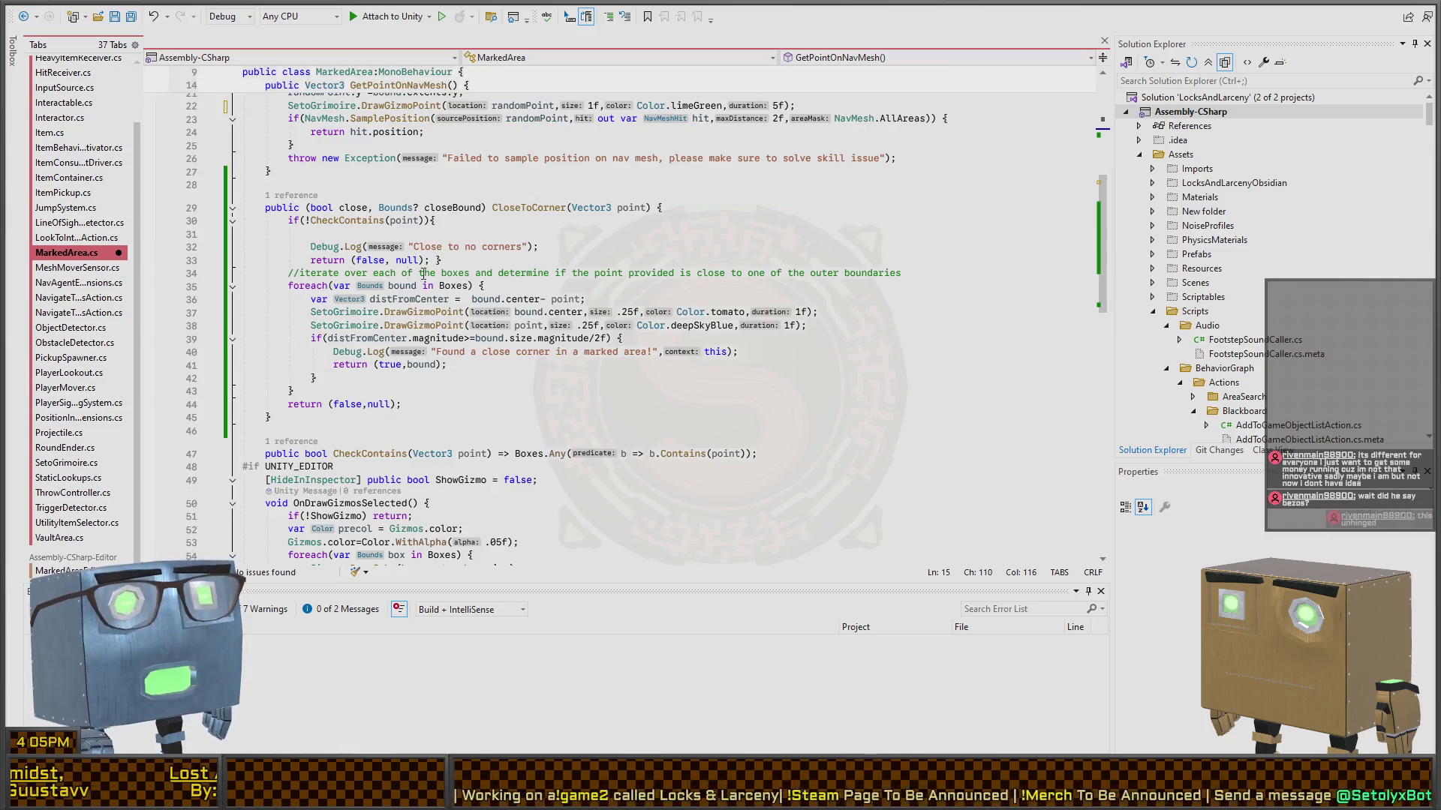
pyautogui.scroll(-2, 353, 372)
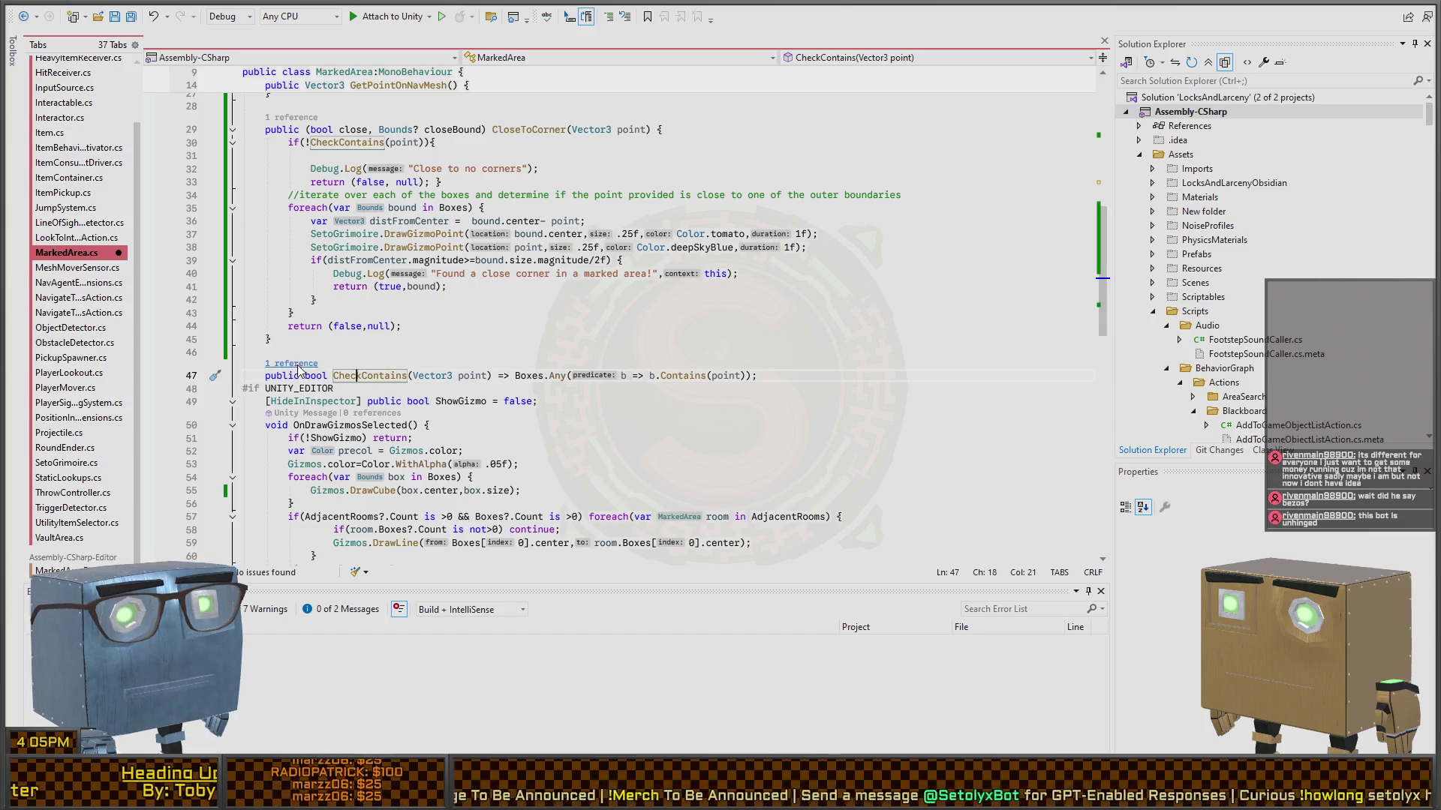
pyautogui.scroll(5, 351, 328)
pyautogui.click(352, 320)
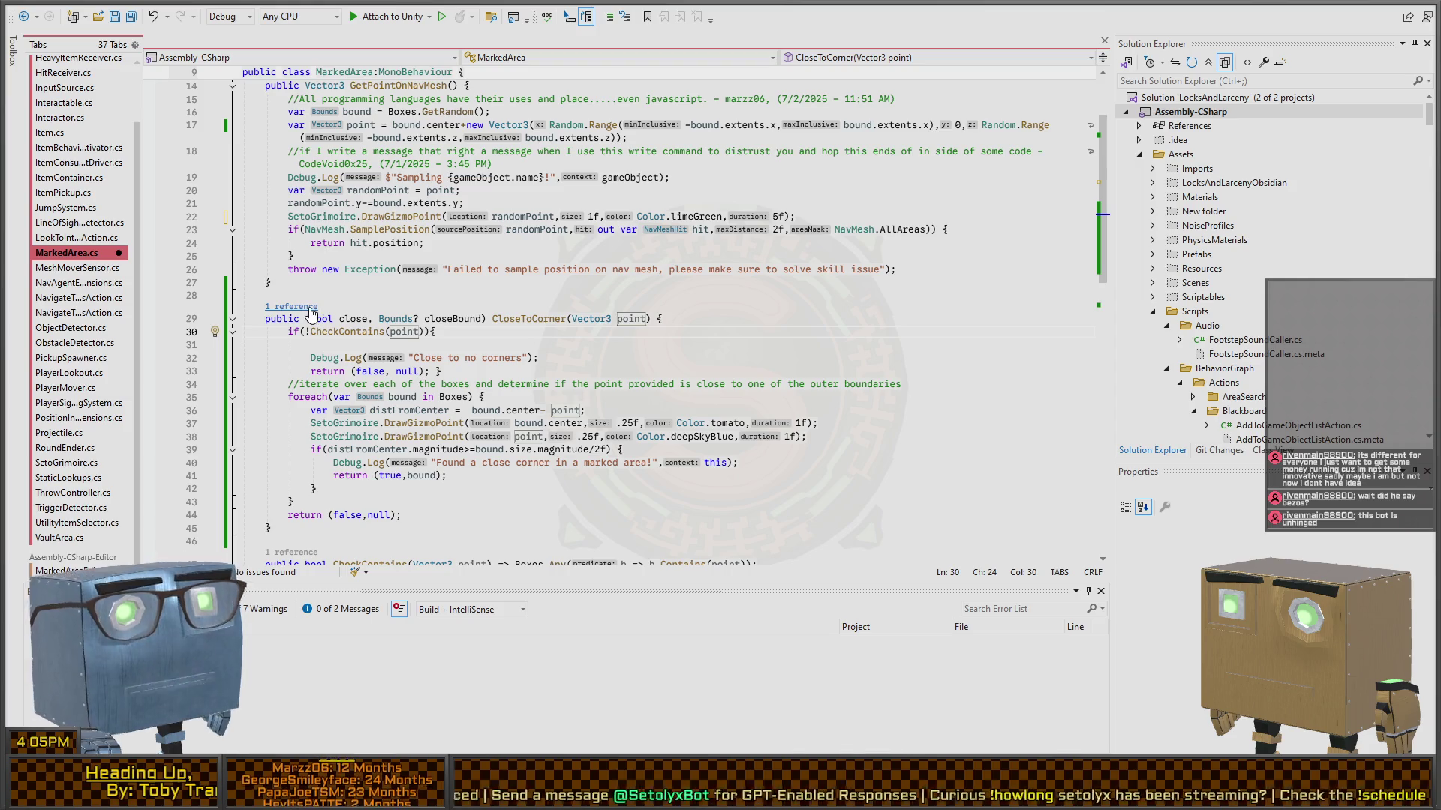
# - In the look-to-location action, add a Vector3.up*.25f offset and save the script
pyautogui.hotkey('ctrl', '-')
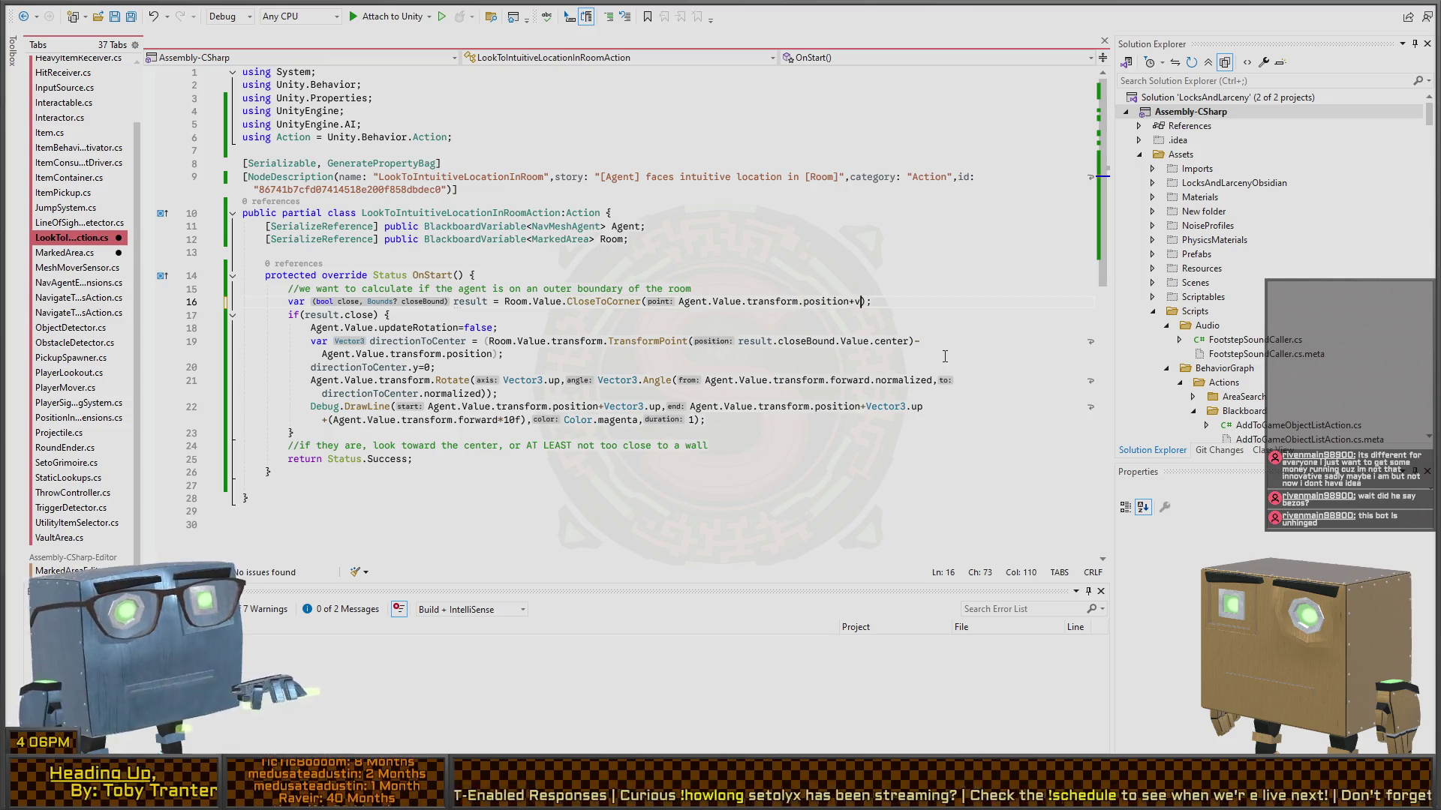
pyautogui.write('+vector3.')
pyautogui.press('BackSpace')
pyautogui.press('BackSpace')
pyautogui.press('BackSpace')
pyautogui.write('Vecto')
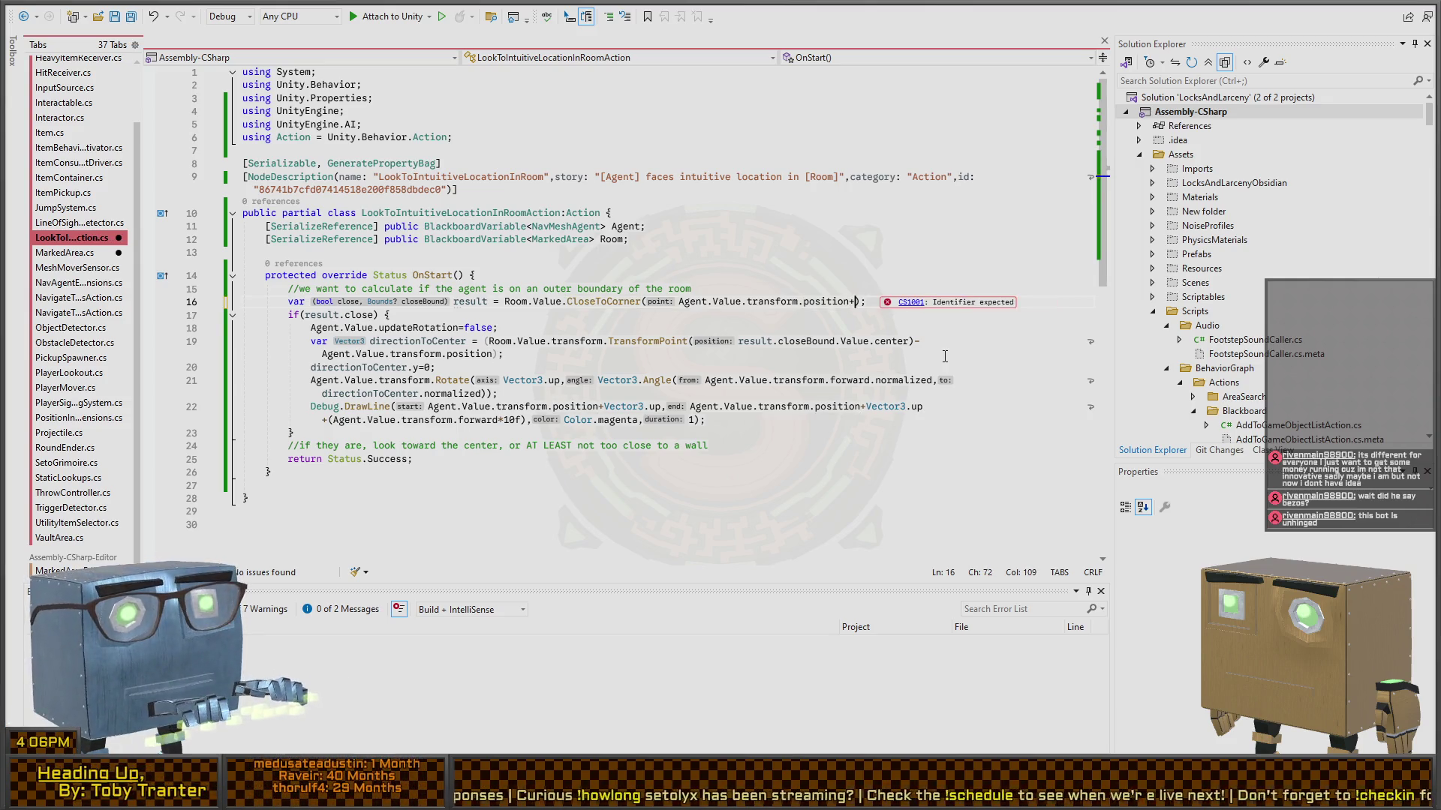
pyautogui.write('r3.Up')
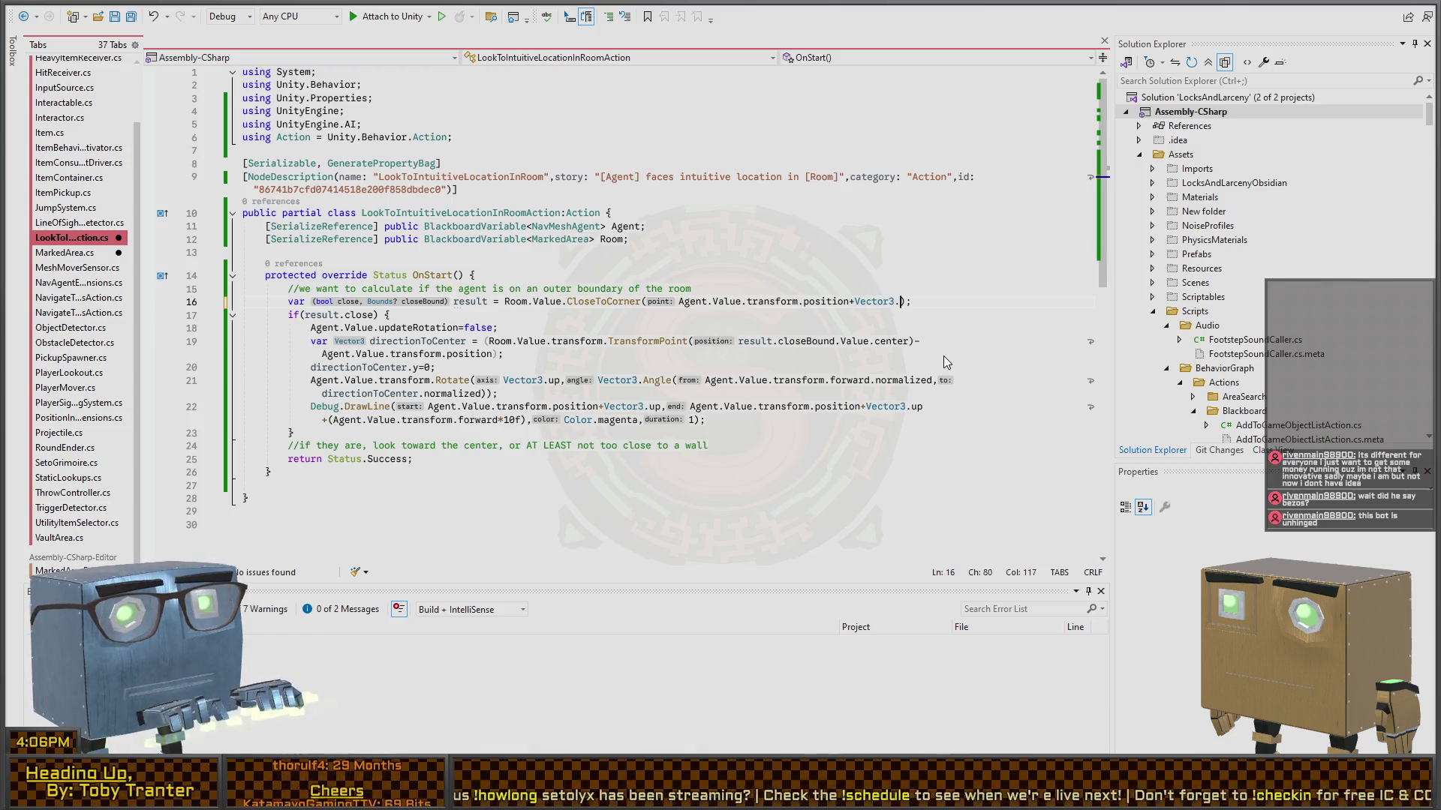
pyautogui.press('BackSpace')
pyautogui.press('BackSpace')
pyautogui.write('up')
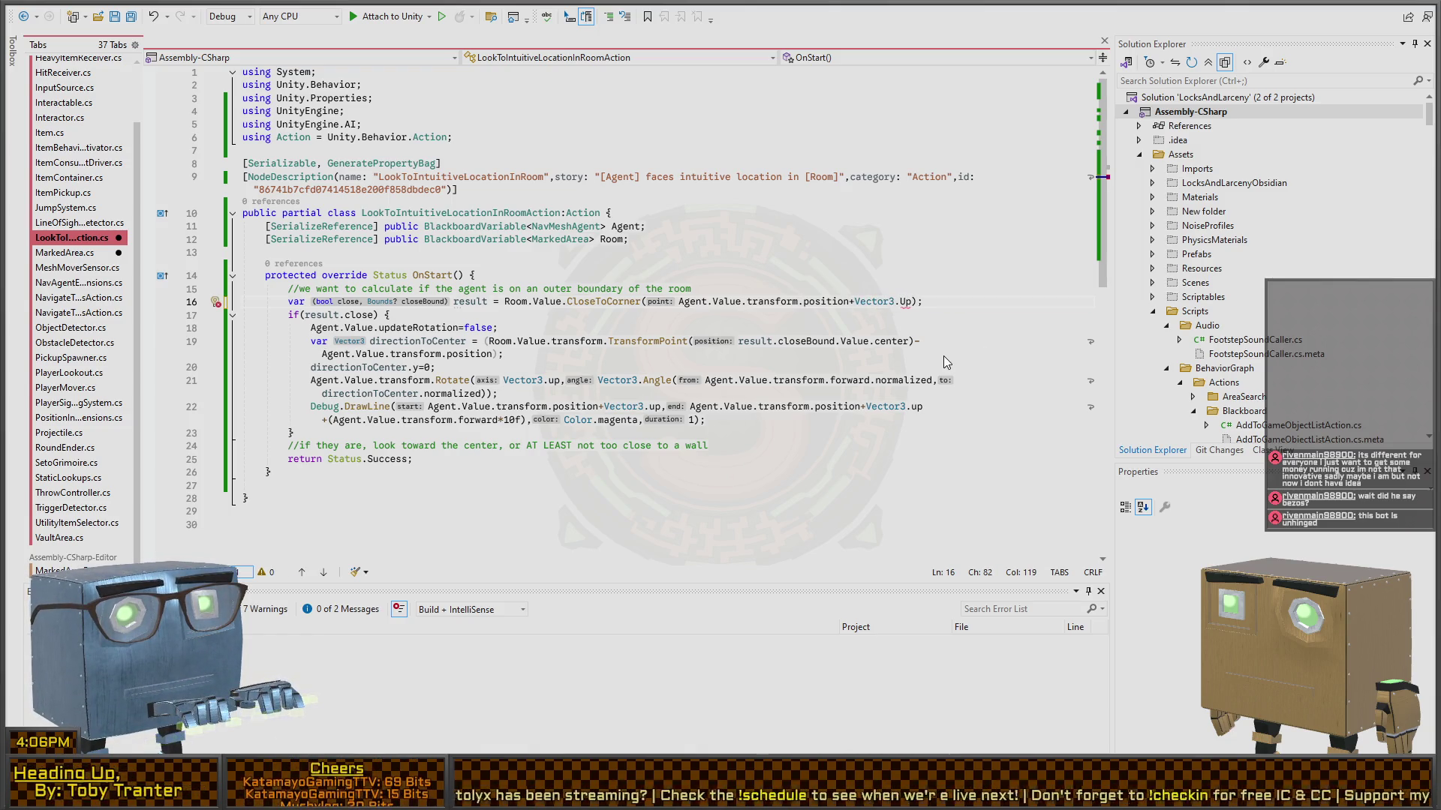
pyautogui.write('*.25f')
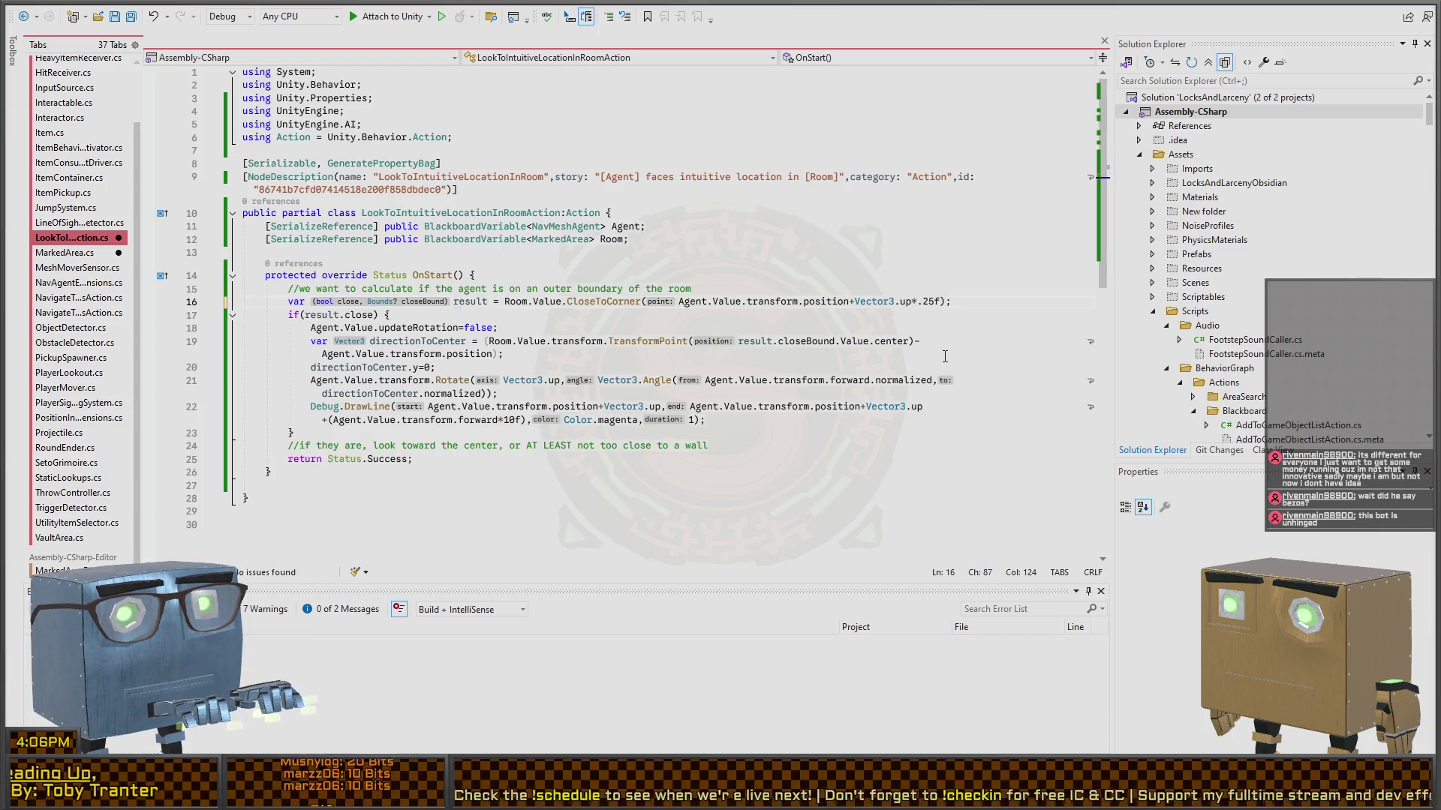
pyautogui.hotkey('ctrl', 's')
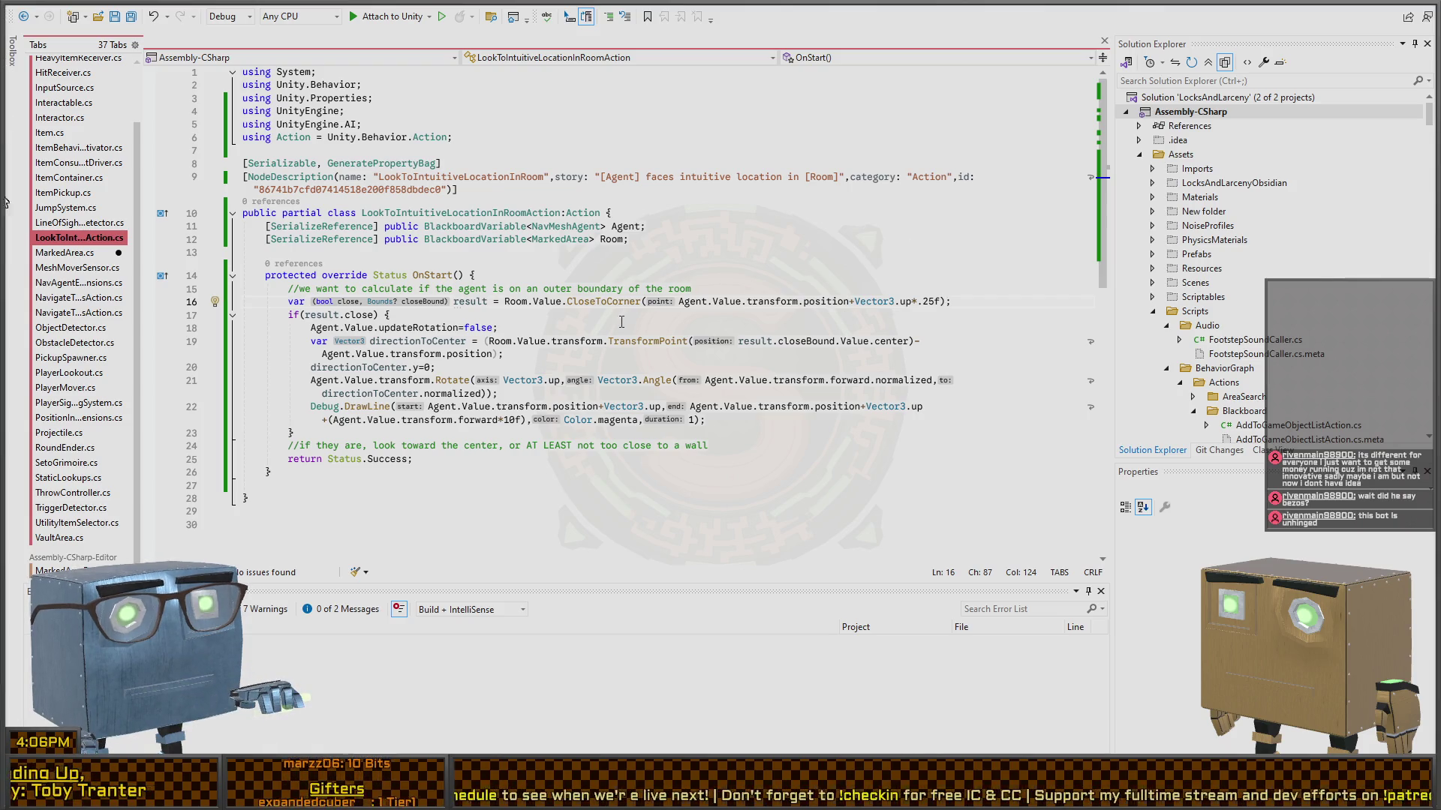
pyautogui.hotkey('alt', 'Tab')
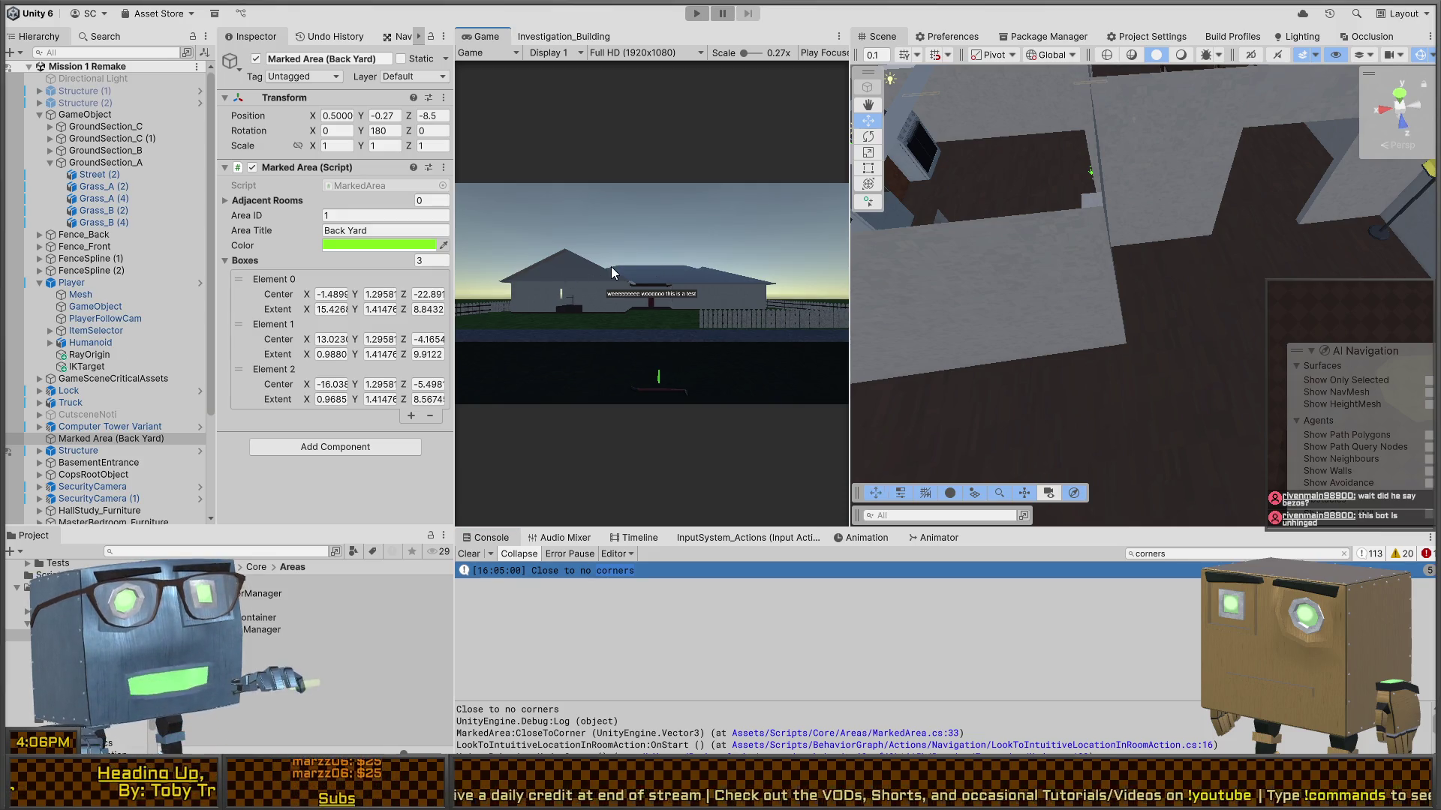
# - Maximize the Game view, start Play mode, and move through the doorway and over the roof
pyautogui.hotkey('shift', 'space')
pyautogui.hotkey('ctrl', 'p')
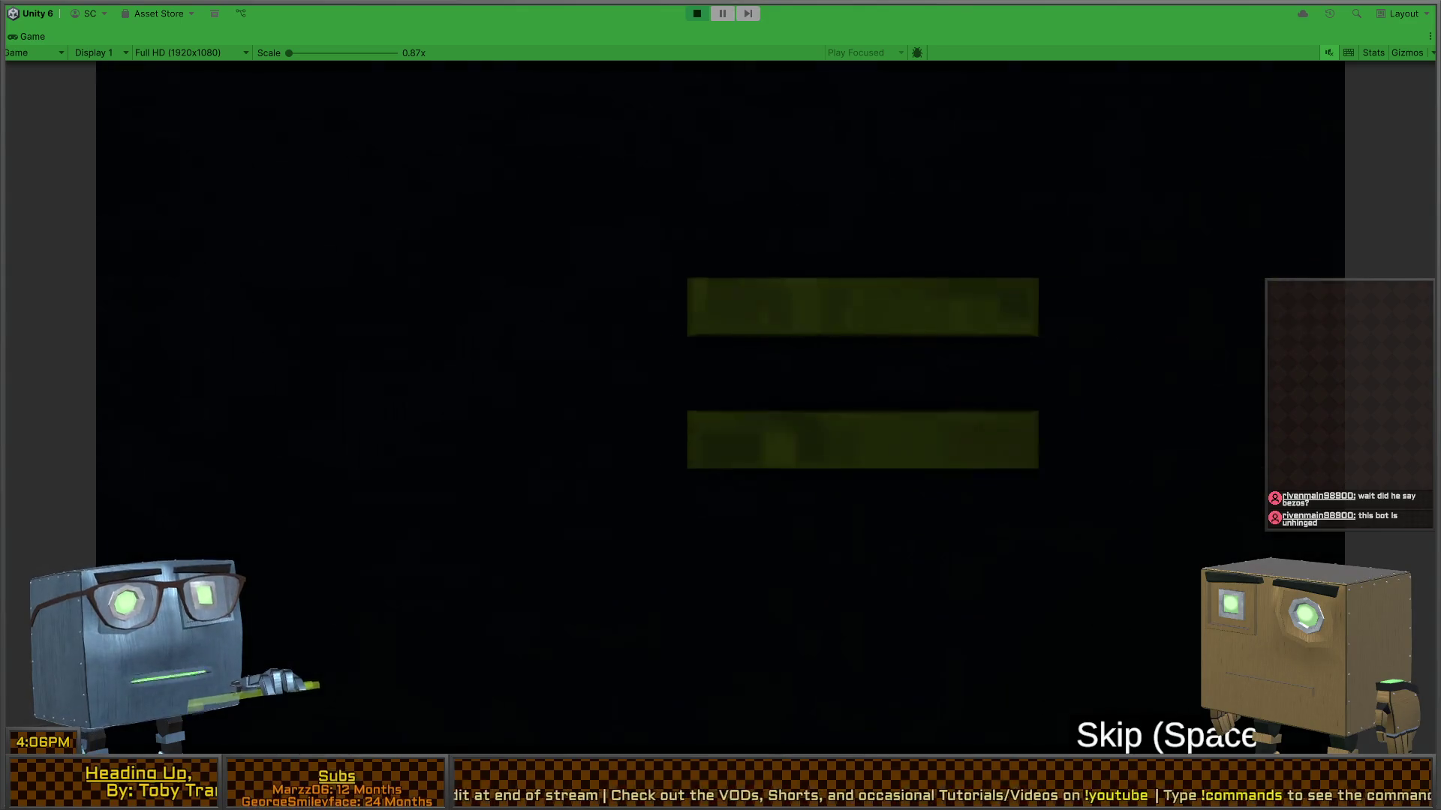
pyautogui.press('w')
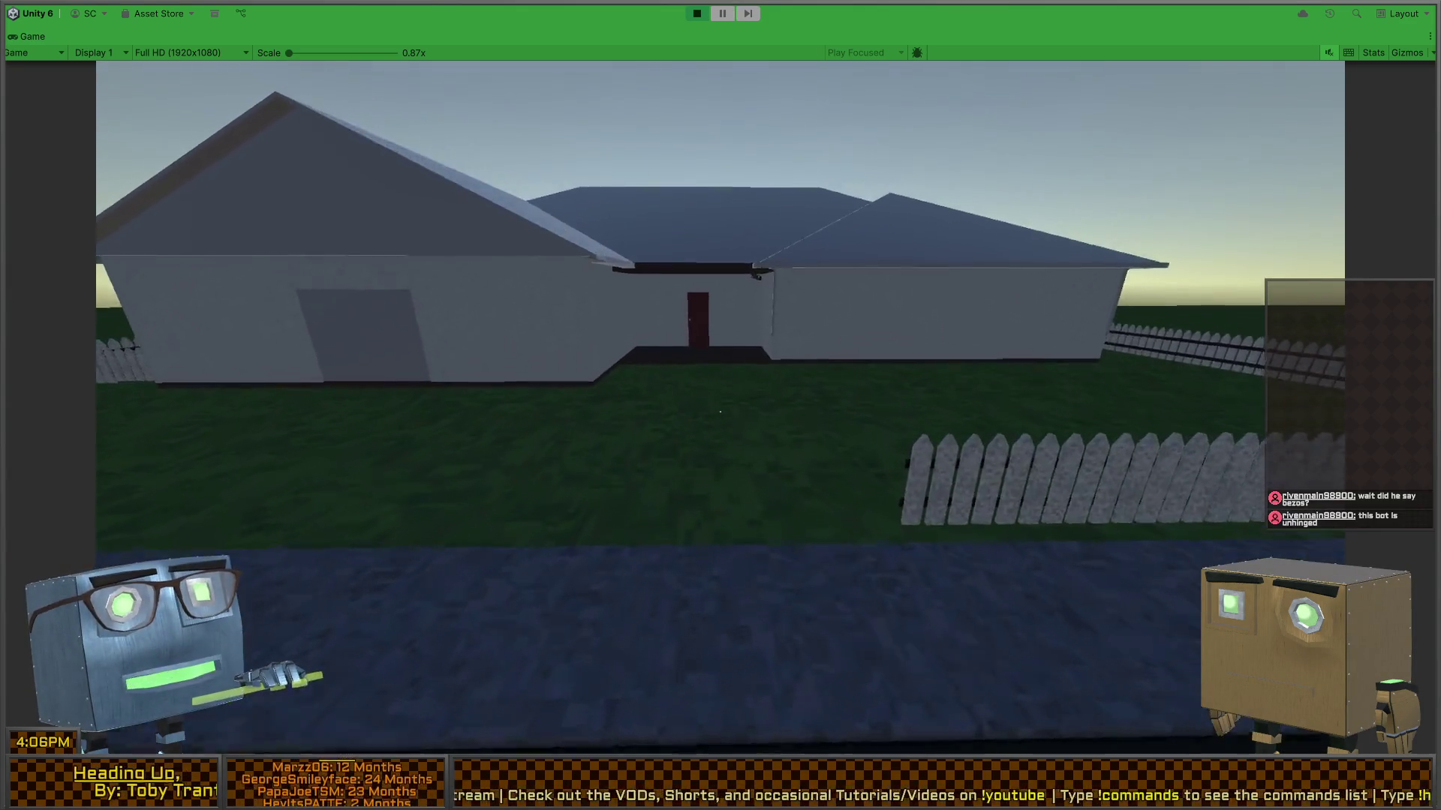
pyautogui.press('w')
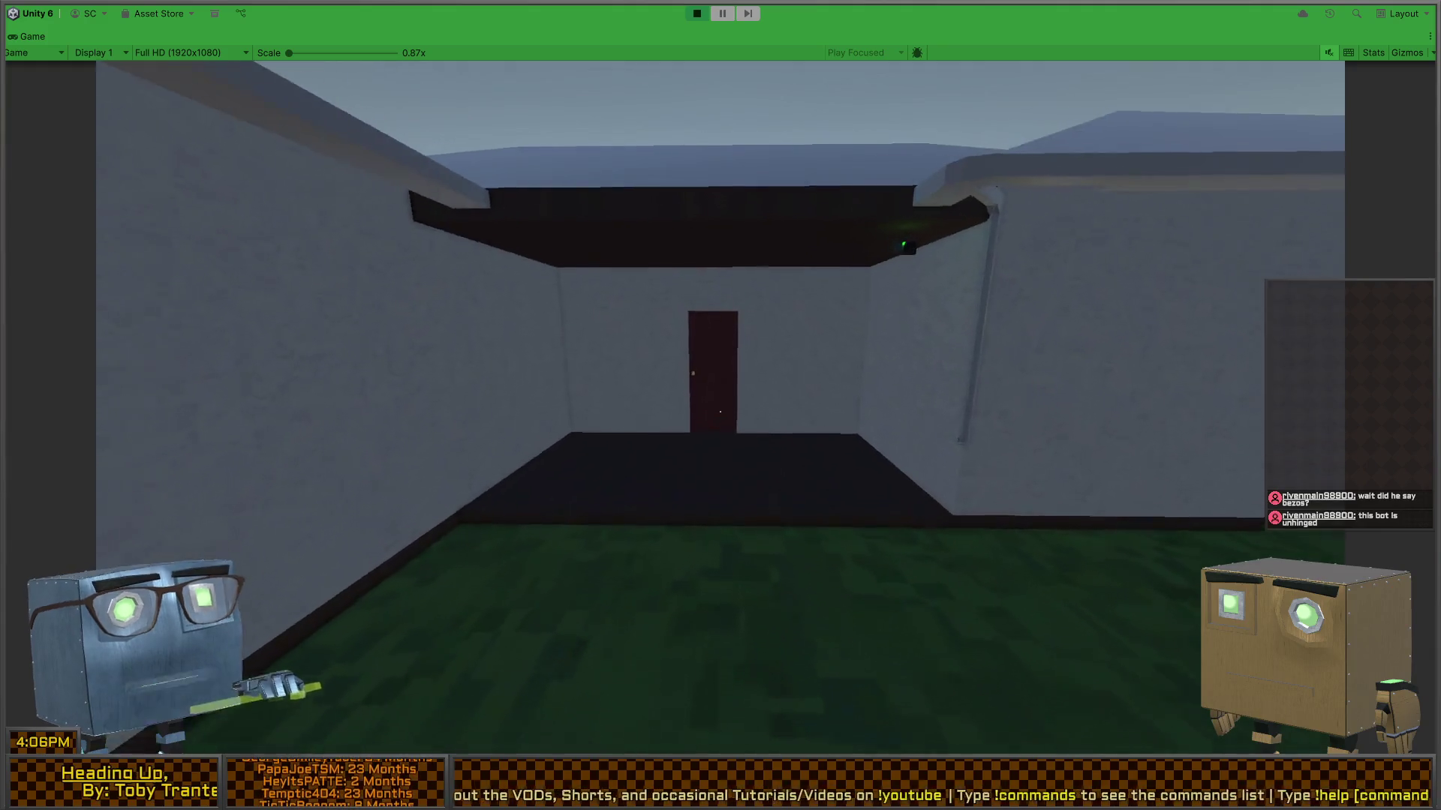
pyautogui.press('space')
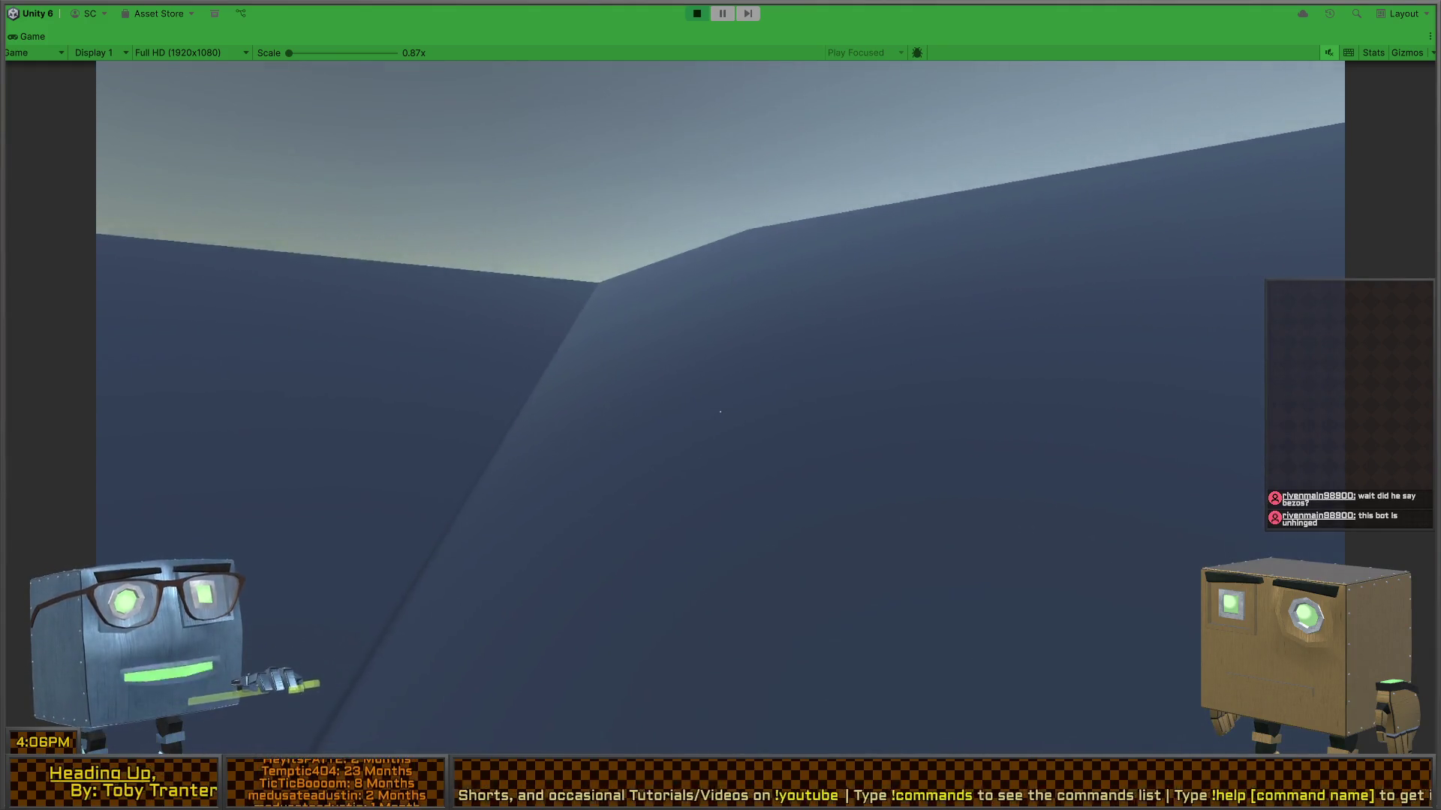
pyautogui.press('w')
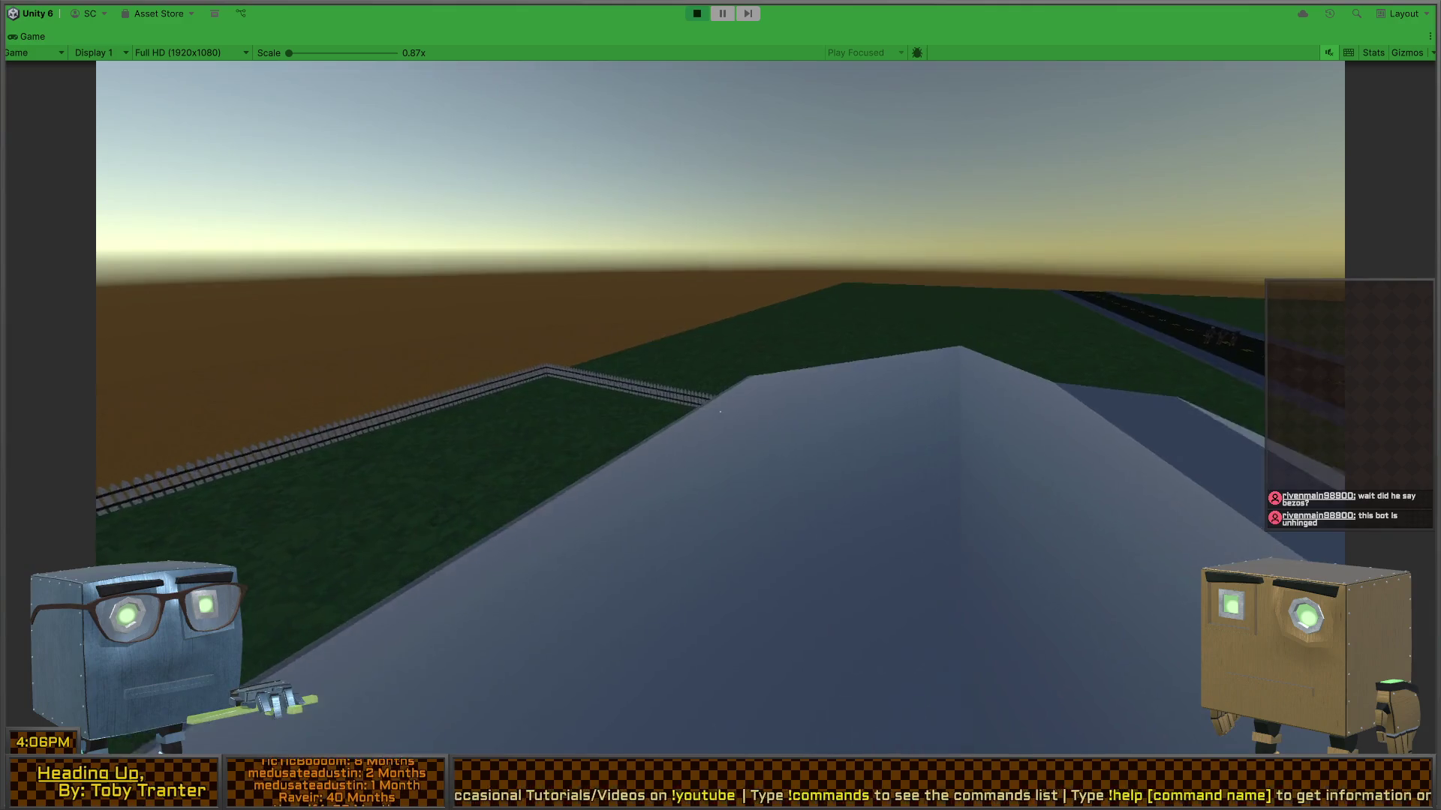
pyautogui.press('w')
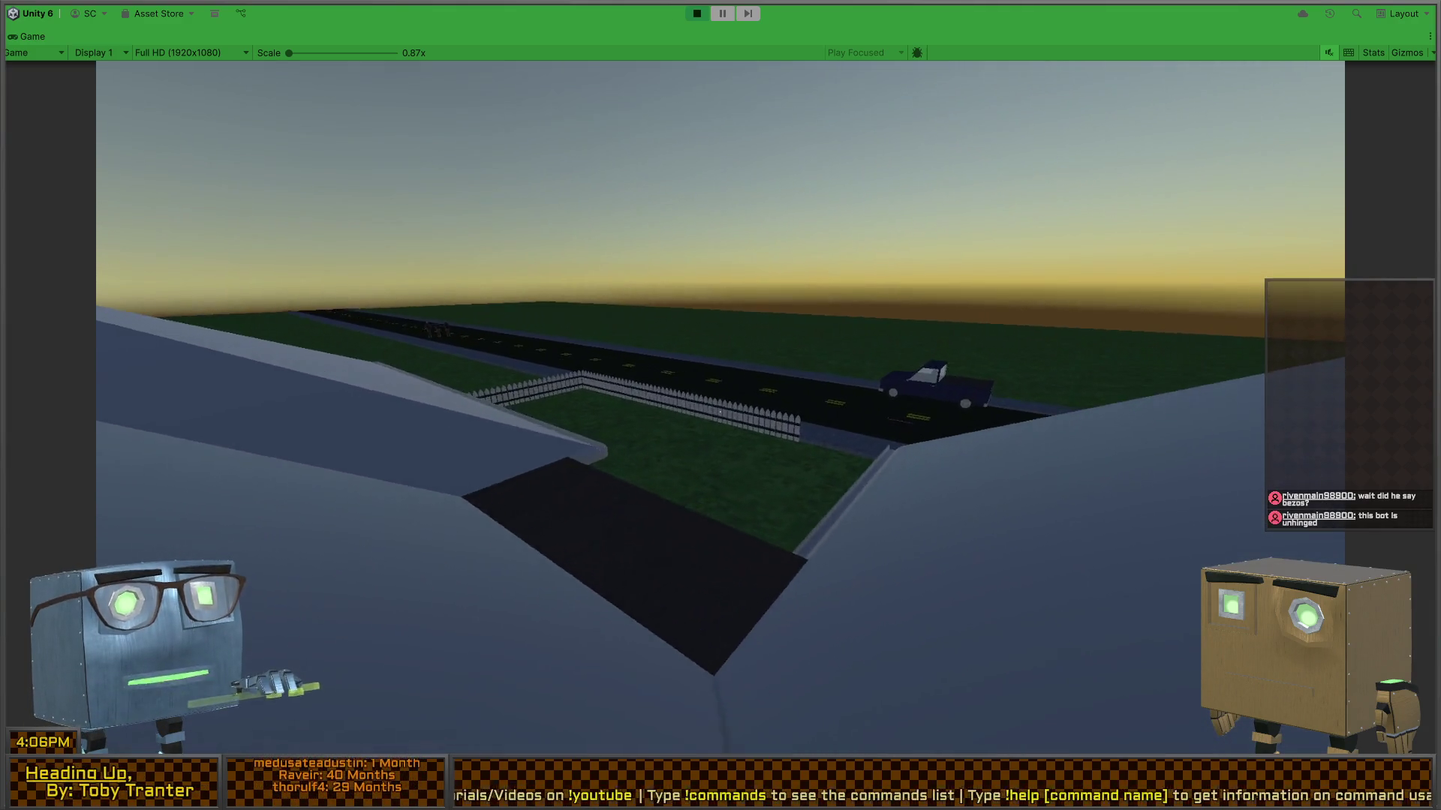
pyautogui.press('w')
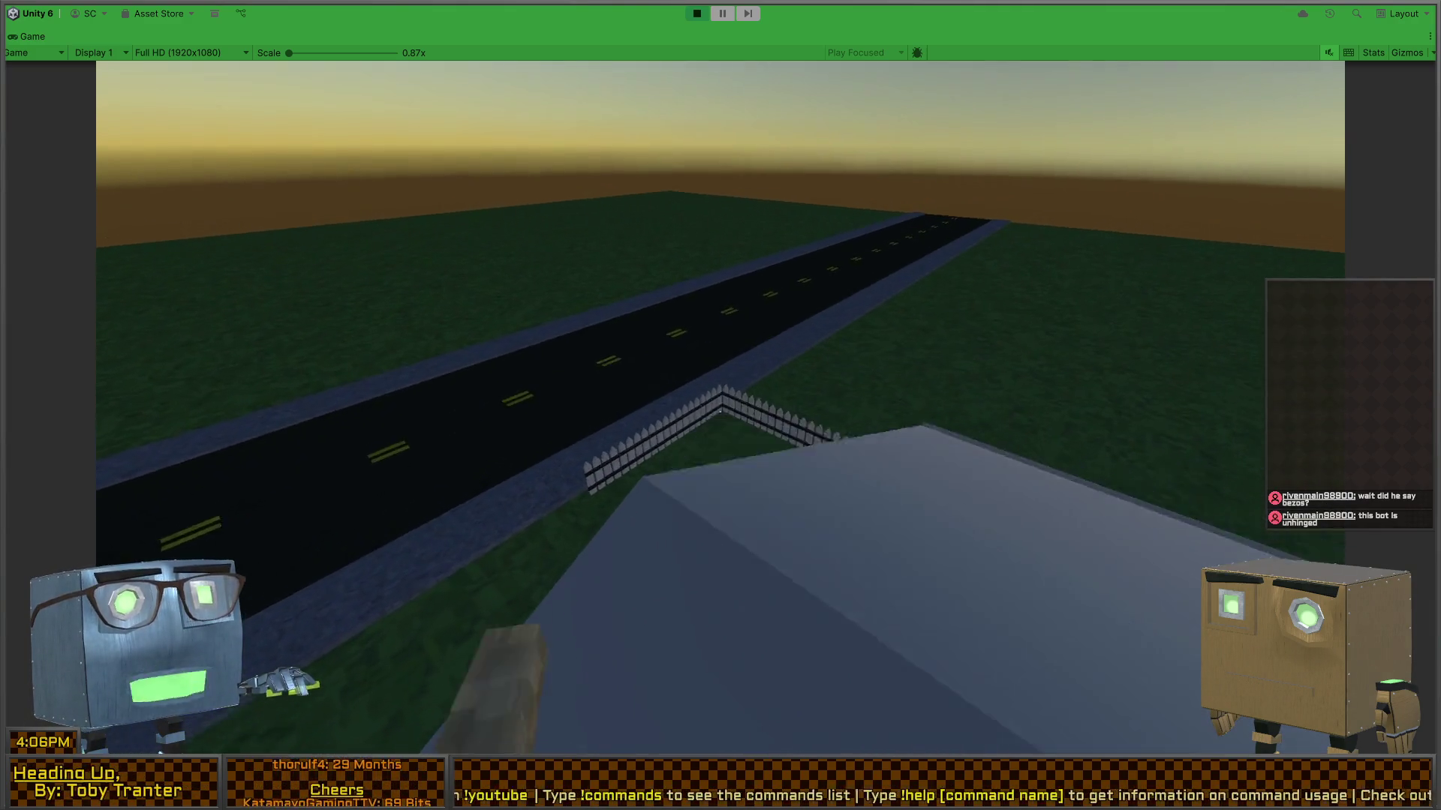
pyautogui.press('w')
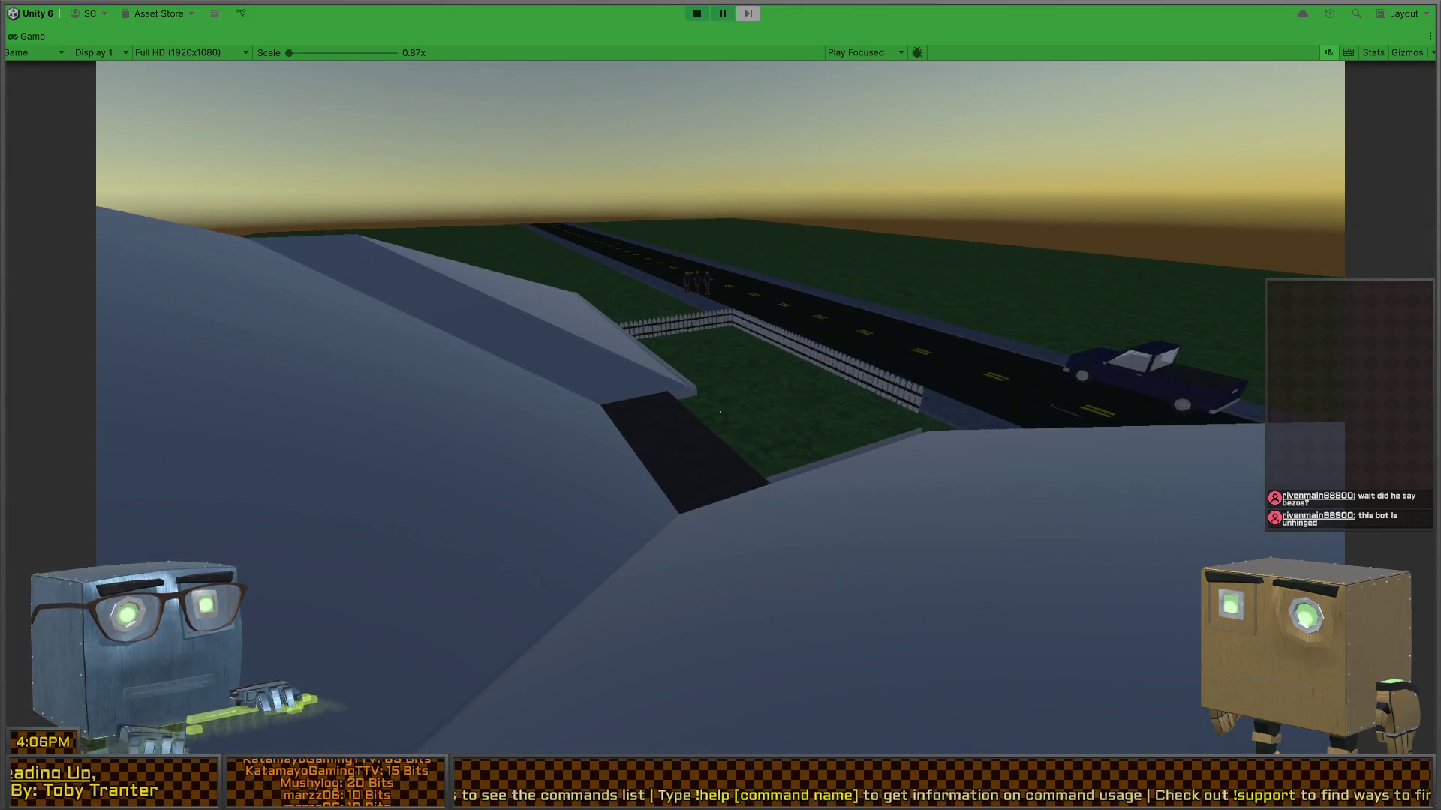
# - Restore the editor layout and orbit the Scene view to see the room from above
pyautogui.hotkey('shift', 'space')
pyautogui.moveTo(1124, 361)
pyautogui.mouseDown()
pyautogui.moveTo(909, 262)
pyautogui.moveTo(498, 317)
pyautogui.moveTo(1291, 367)
pyautogui.mouseUp()
pyautogui.hotkey('shift', 'space')
pyautogui.hotkey('shift', 'space')
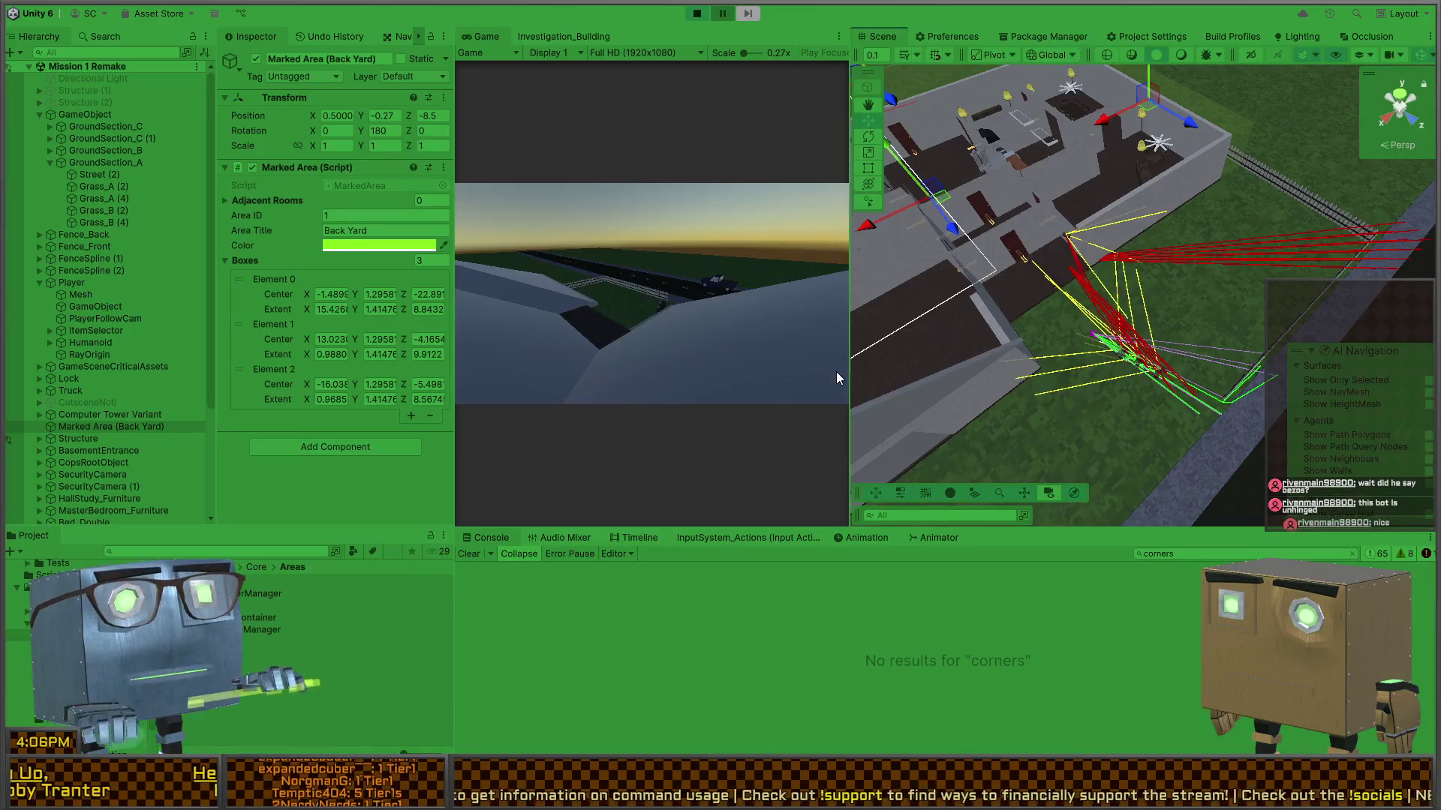
# - Orbit close to the agents by the house walls, restore the layout, and return to Visual Studio
pyautogui.moveTo(882, 308)
pyautogui.mouseDown()
pyautogui.moveTo(985, 366)
pyautogui.moveTo(820, 404)
pyautogui.moveTo(797, 255)
pyautogui.moveTo(819, 190)
pyautogui.moveTo(701, 416)
pyautogui.mouseUp()
pyautogui.hotkey('shift', 'space')
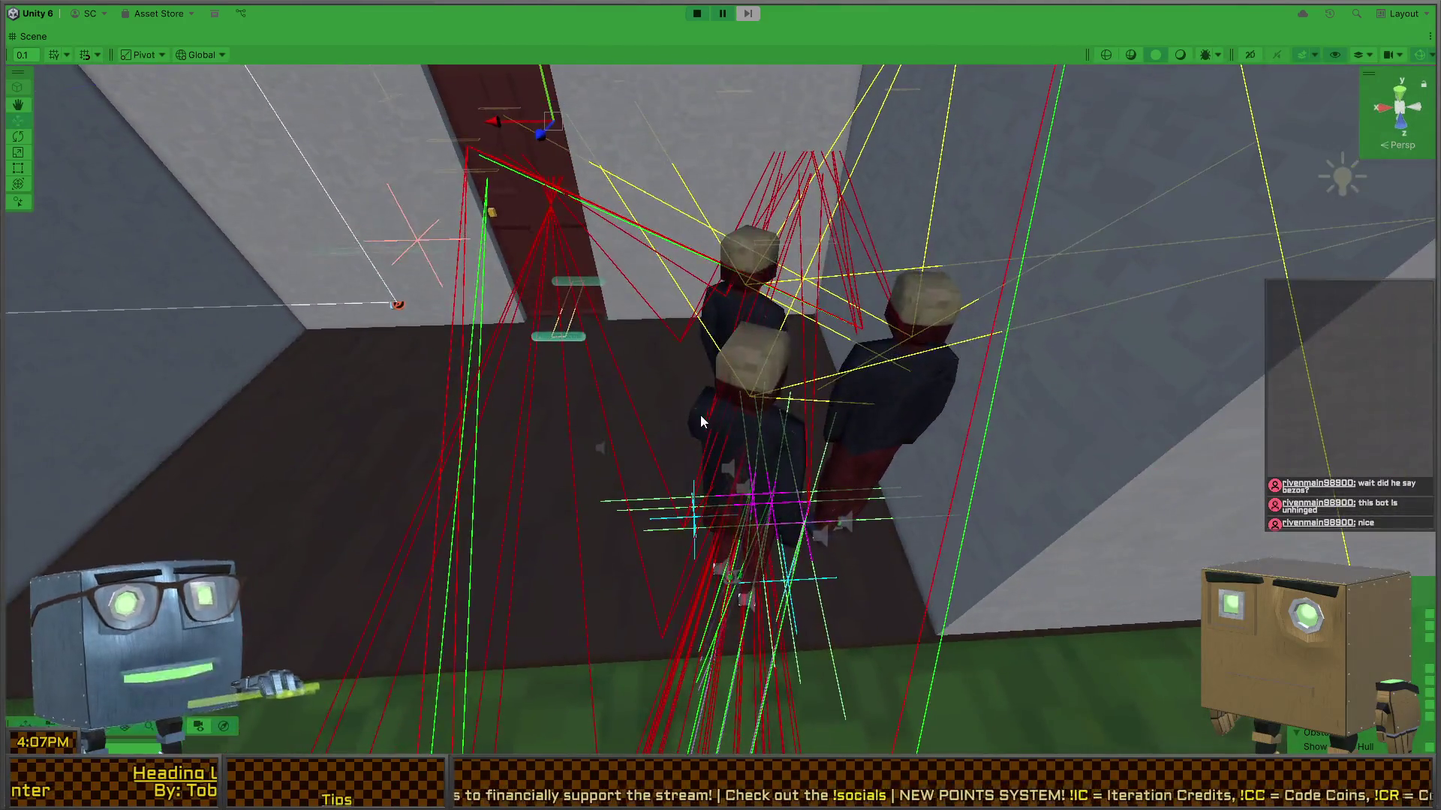
pyautogui.hotkey('shift', 'space')
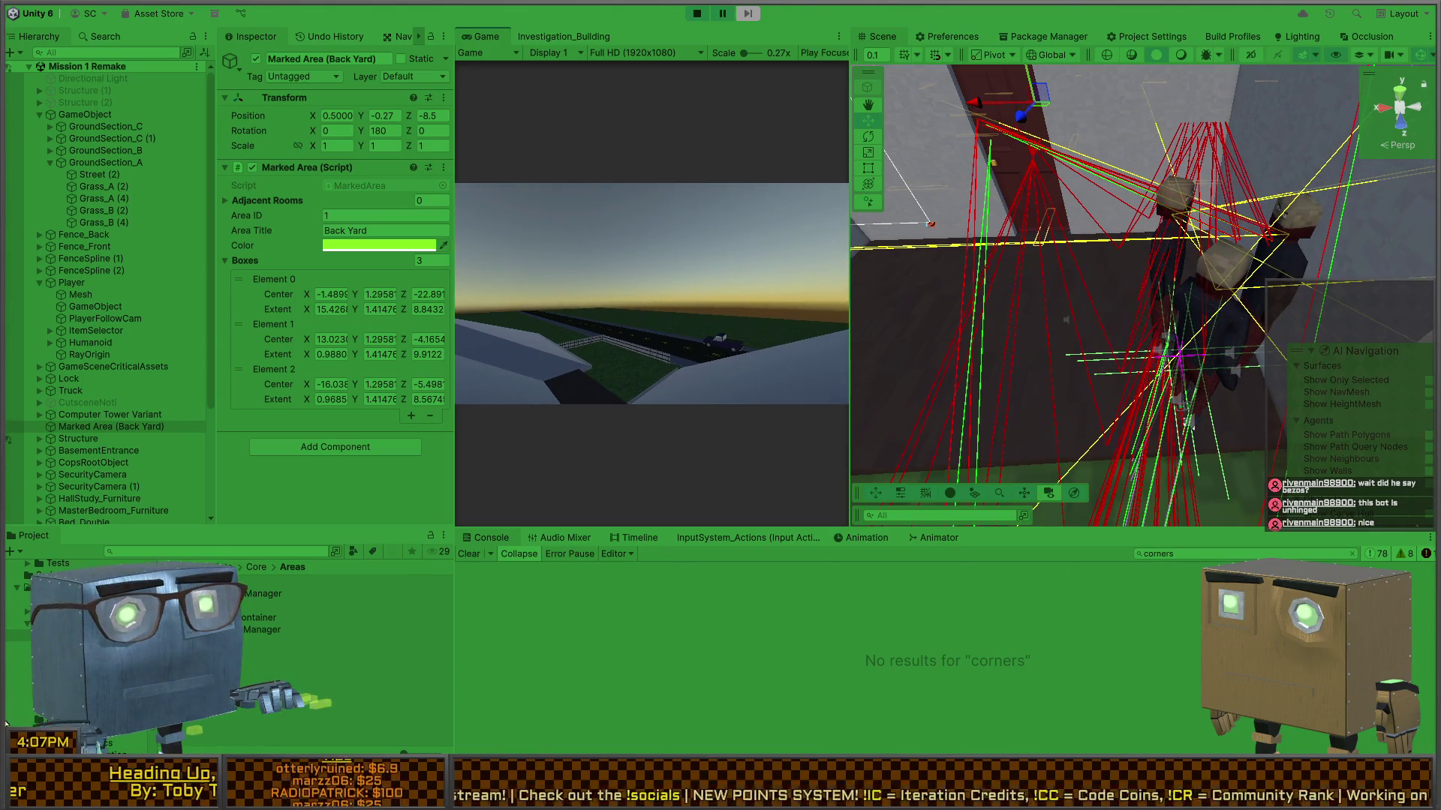
pyautogui.hotkey('alt', 'Tab')
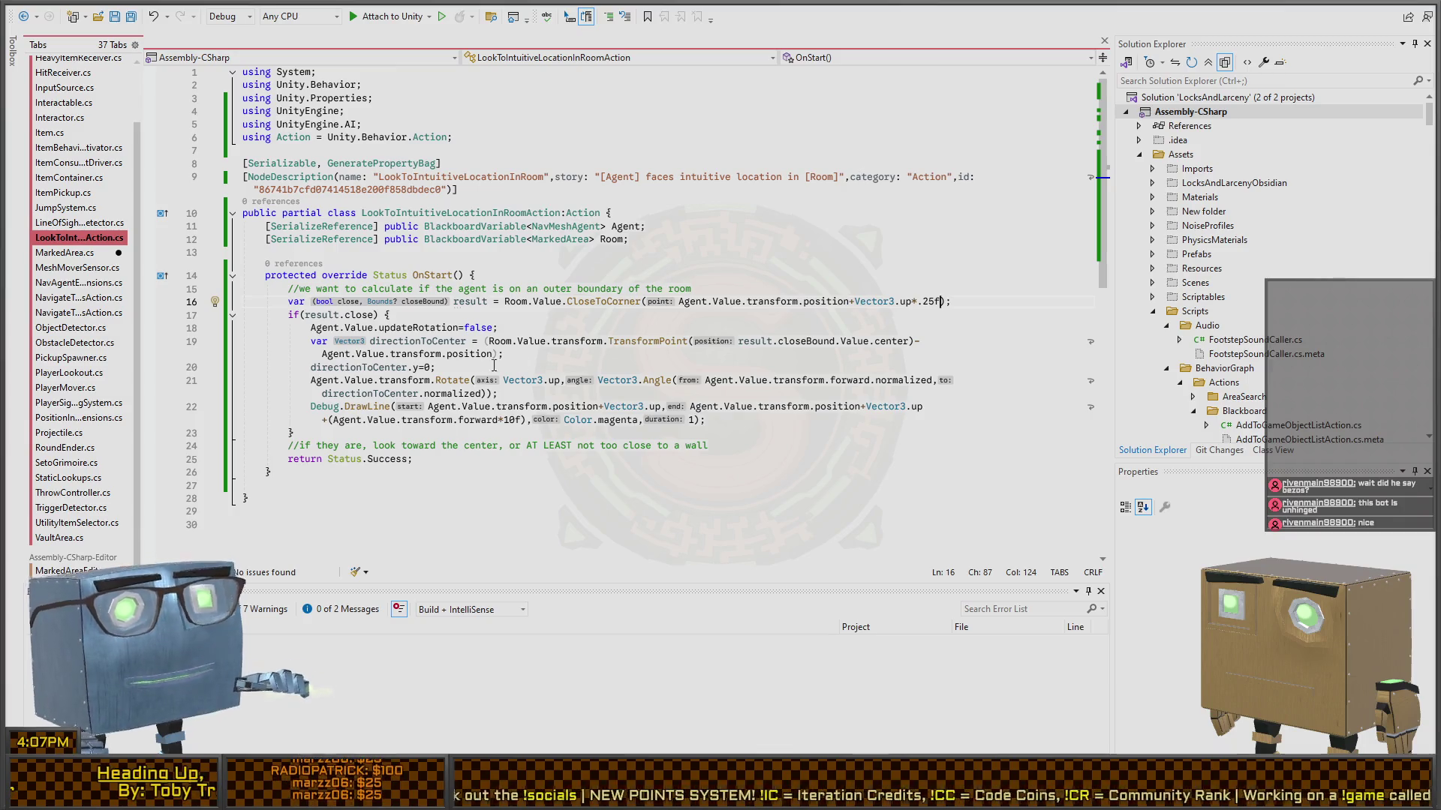
# - Jump to the CloseToCorner definition in MarkedArea.cs, then return to Unity
pyautogui.keyDown('ctrl'); pyautogui.click(608, 304); pyautogui.keyUp('ctrl')
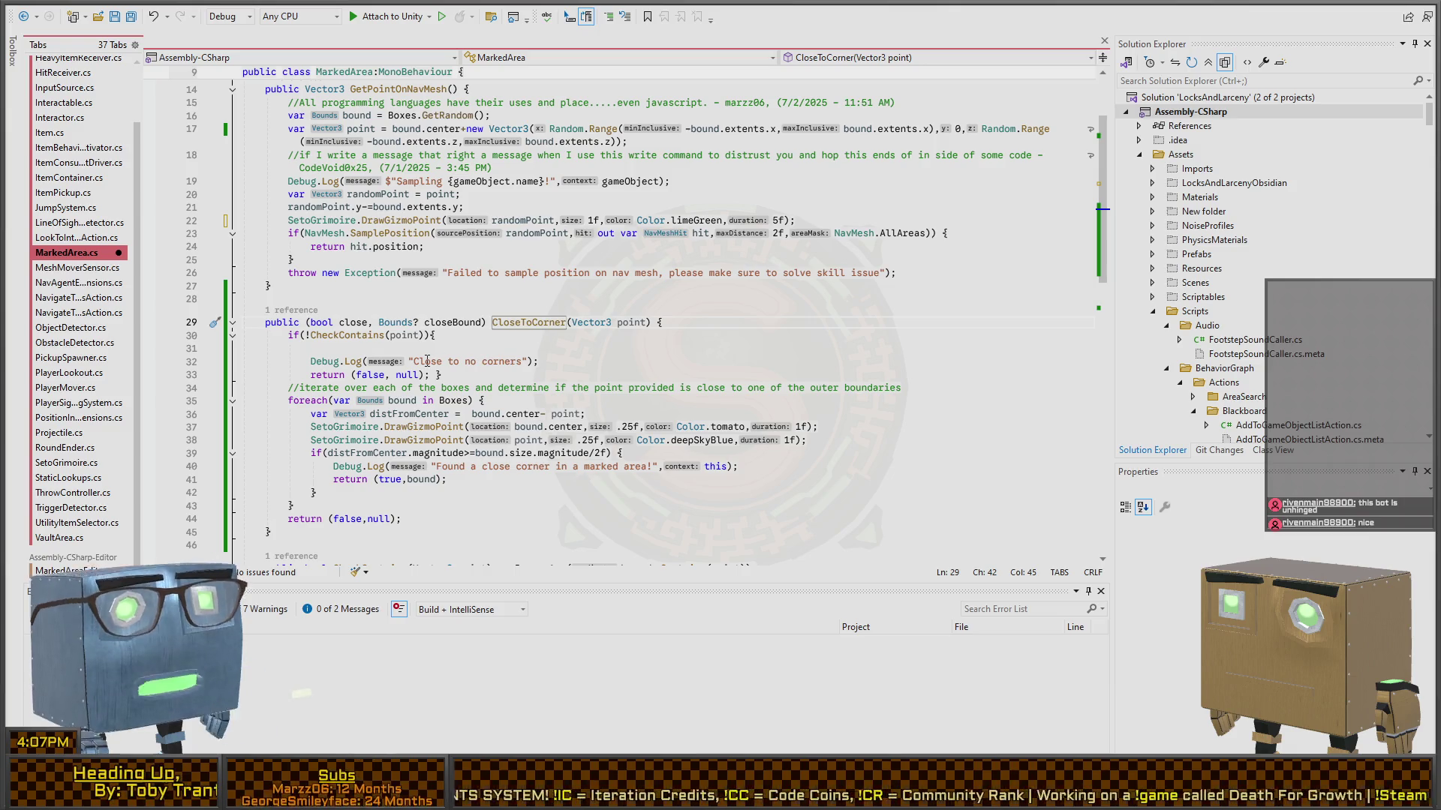
pyautogui.hotkey('alt', 'Tab')
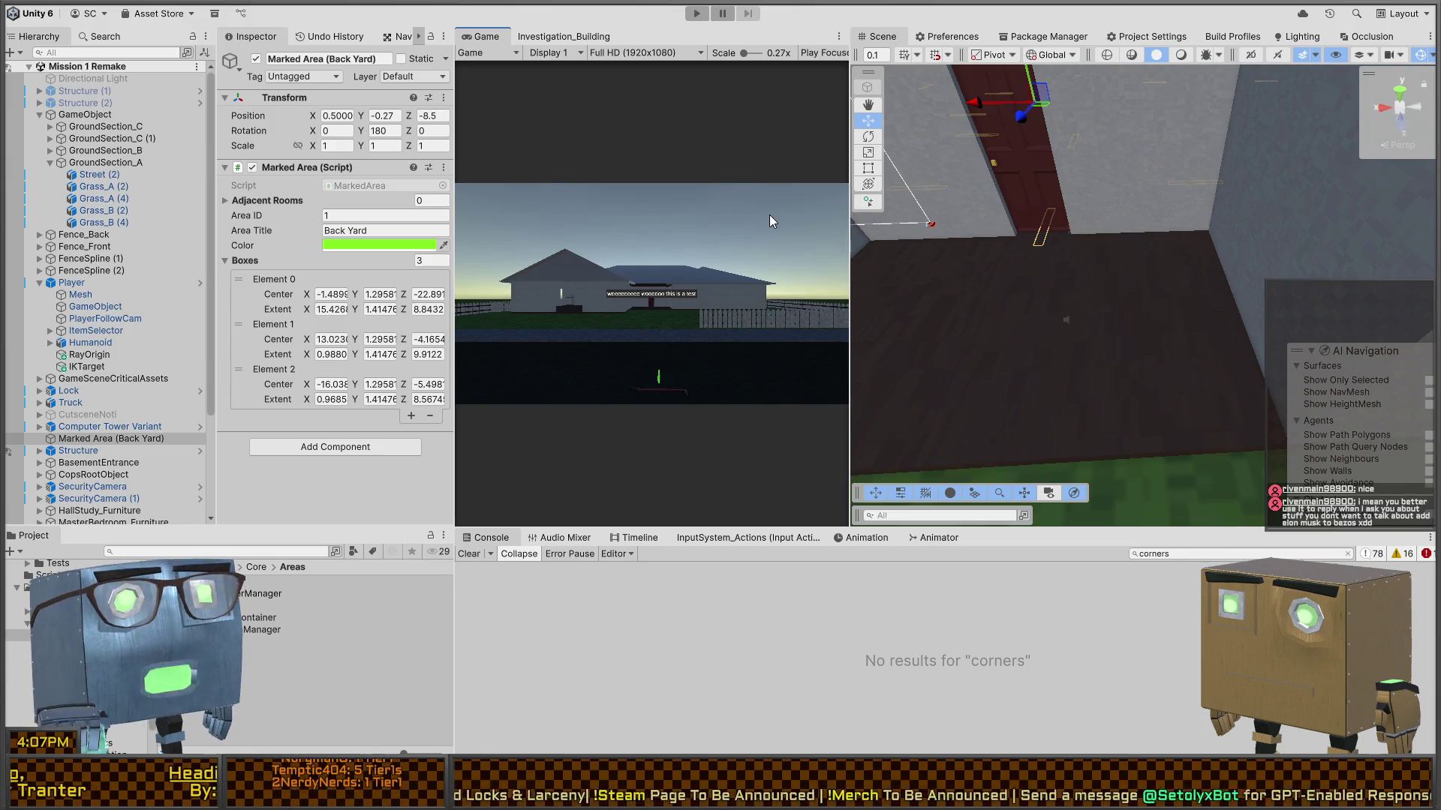
# - Orbit to a top-down view of the whole house and clear the 'corners' Console filter
pyautogui.moveTo(1114, 327)
pyautogui.mouseDown()
pyautogui.moveTo(1152, 246)
pyautogui.moveTo(1122, 215)
pyautogui.mouseUp()
pyautogui.moveTo(996, 331); pyautogui.dragTo(1208, 330)
pyautogui.moveTo(1013, 337)
pyautogui.keyDown('alt'); pyautogui.mouseDown()
pyautogui.moveTo(1112, 408)
pyautogui.moveTo(1317, 411)
pyautogui.moveTo(1291, 409)
pyautogui.mouseUp(); pyautogui.keyUp('alt')
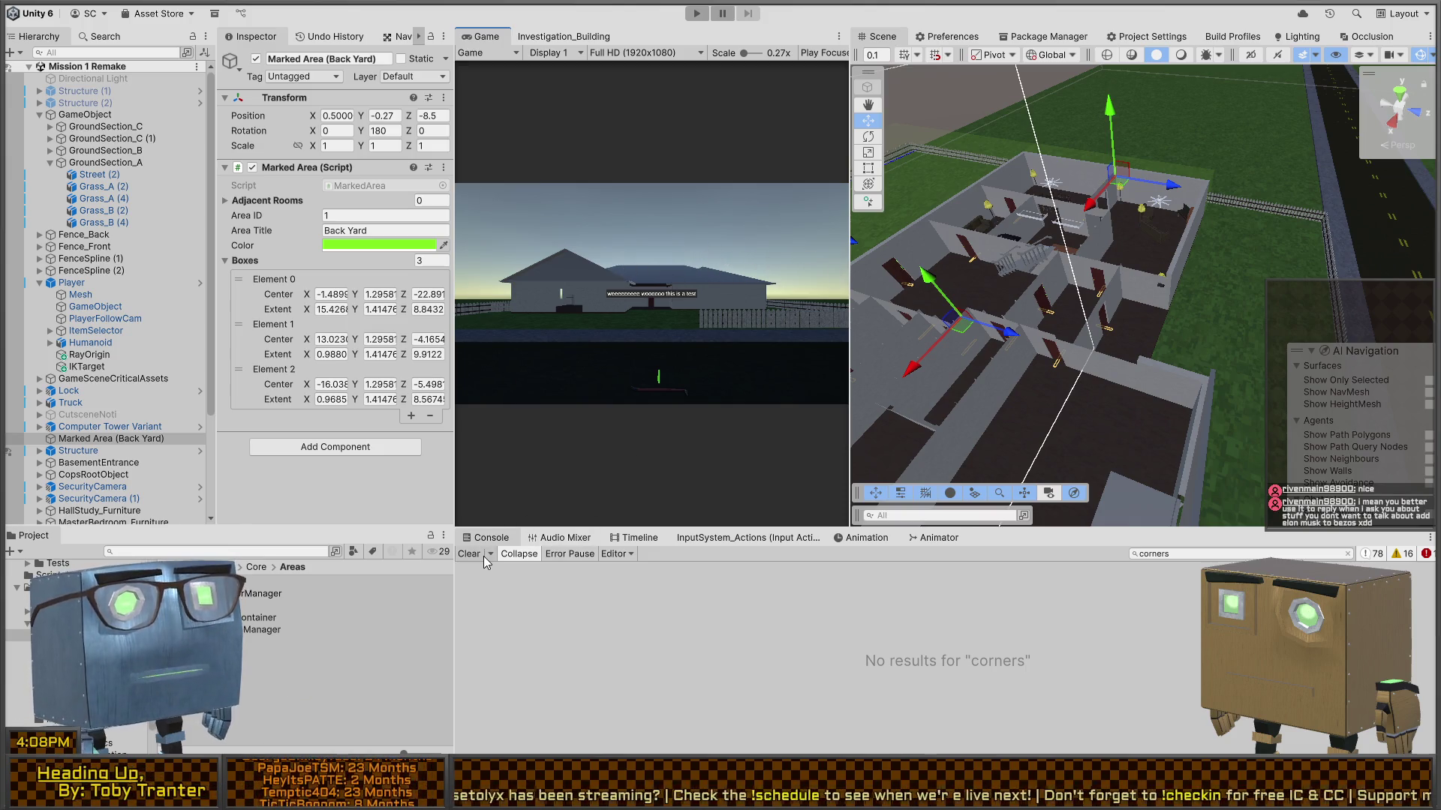
pyautogui.click(1350, 553)
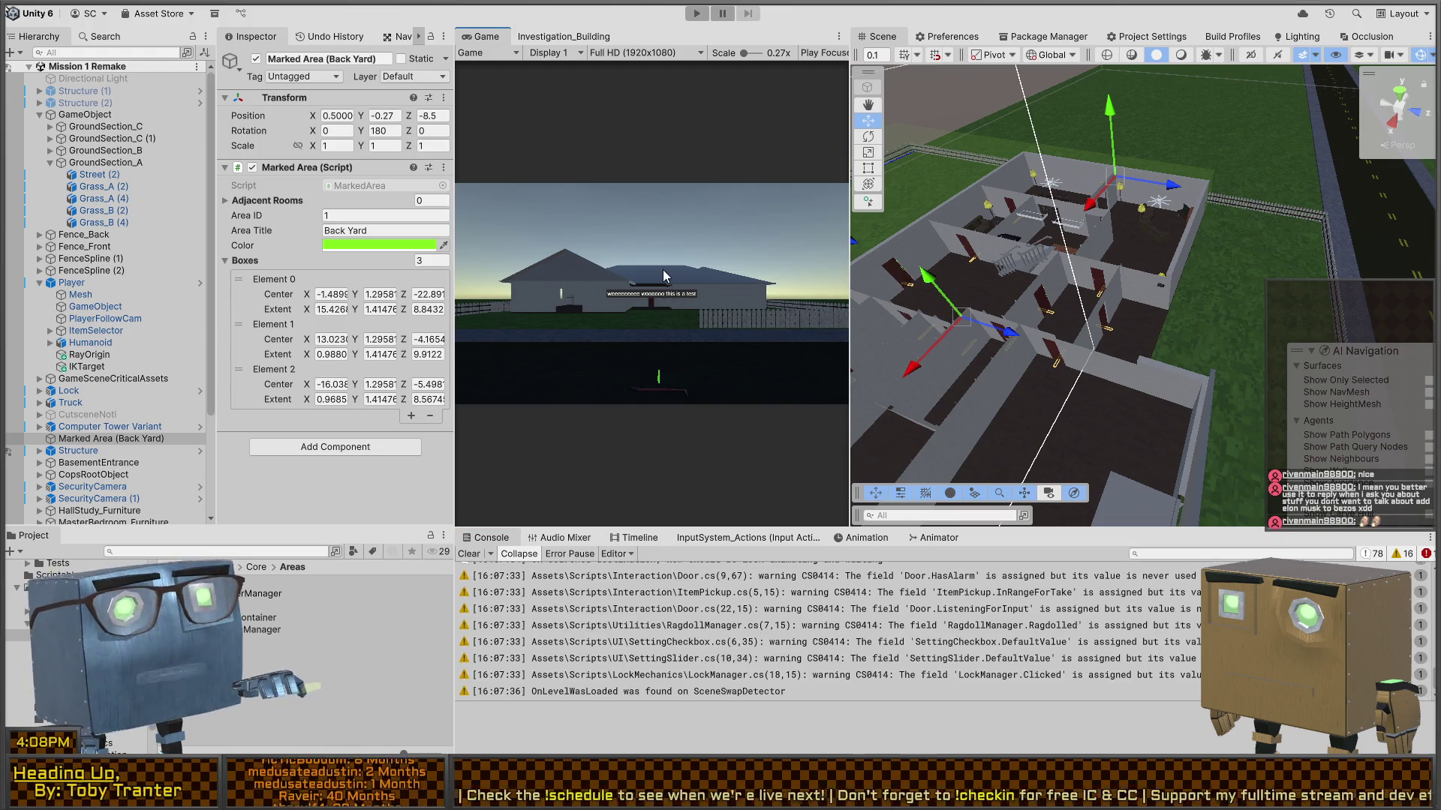
# - Maximize the Game view, start Play mode, and walk through the yard back to the red door
pyautogui.hotkey('shift', 'space')
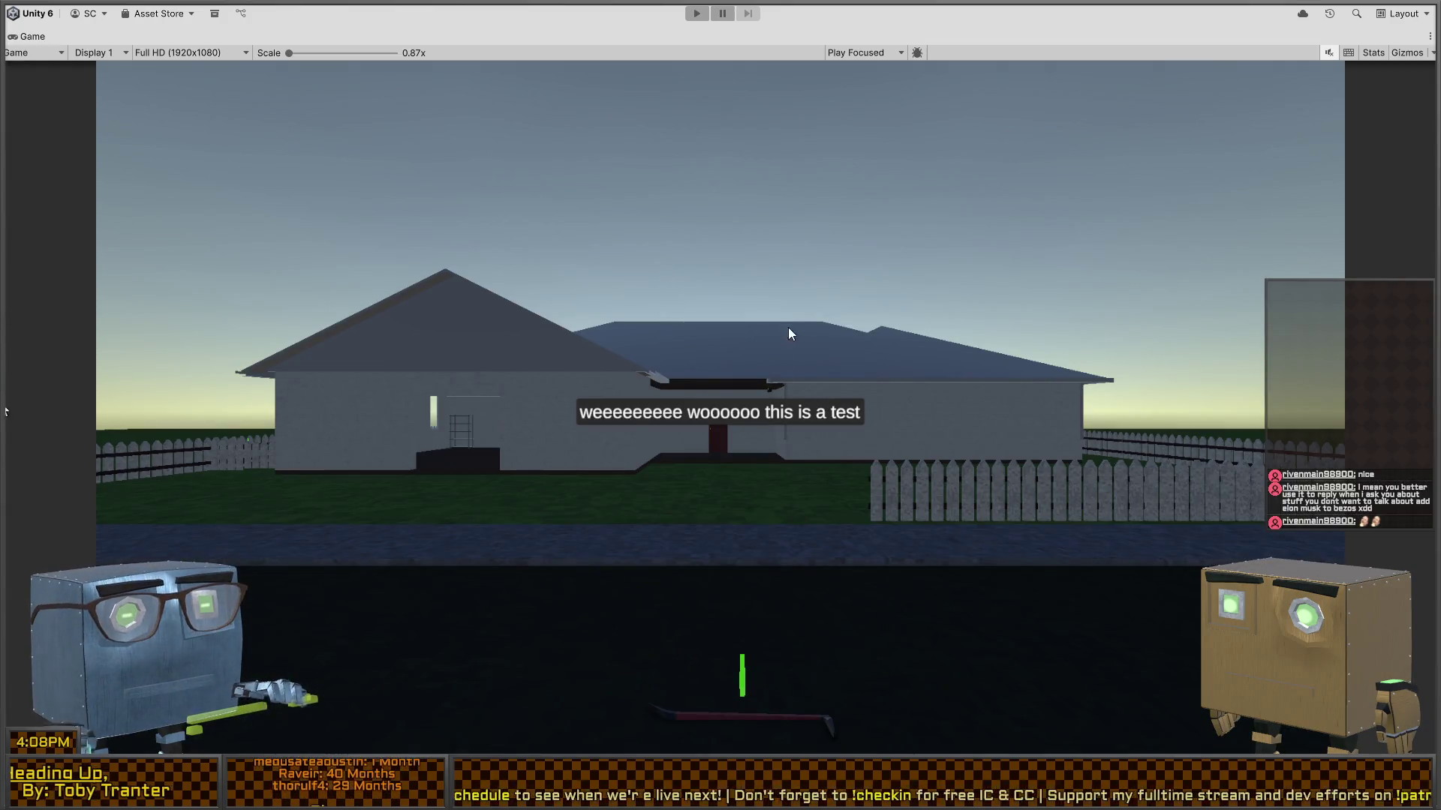
pyautogui.hotkey('ctrl', 'p')
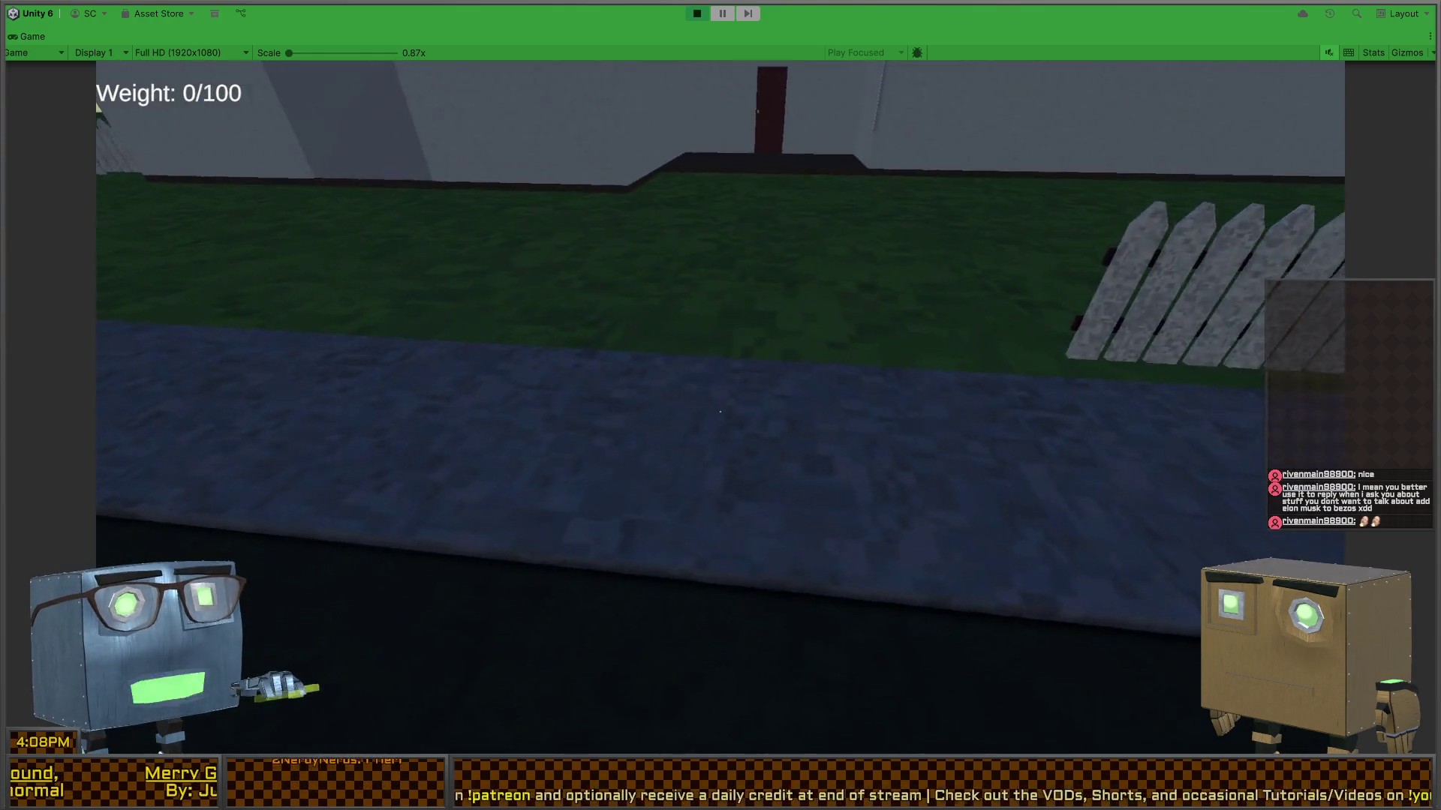
pyautogui.press('w')
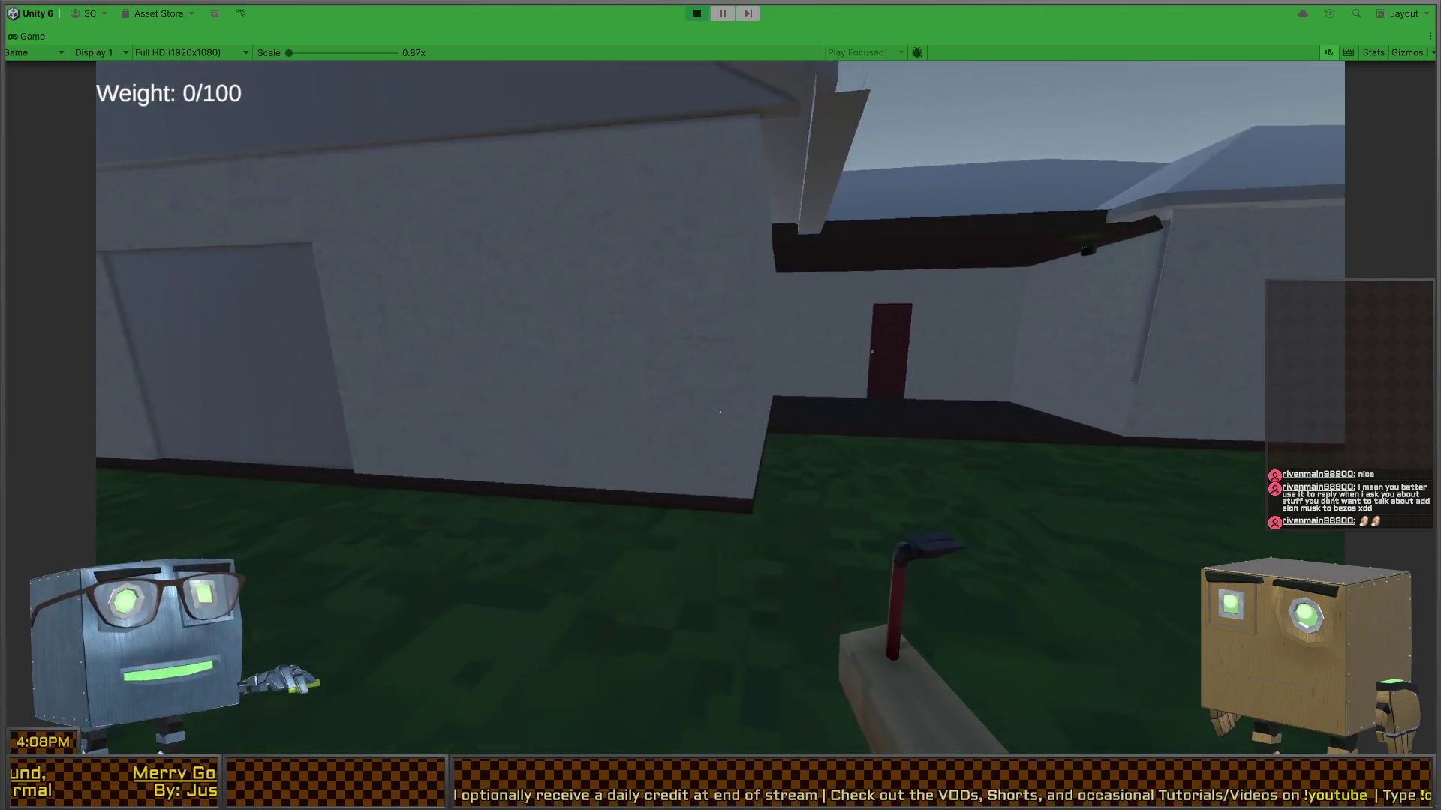
pyautogui.press('w')
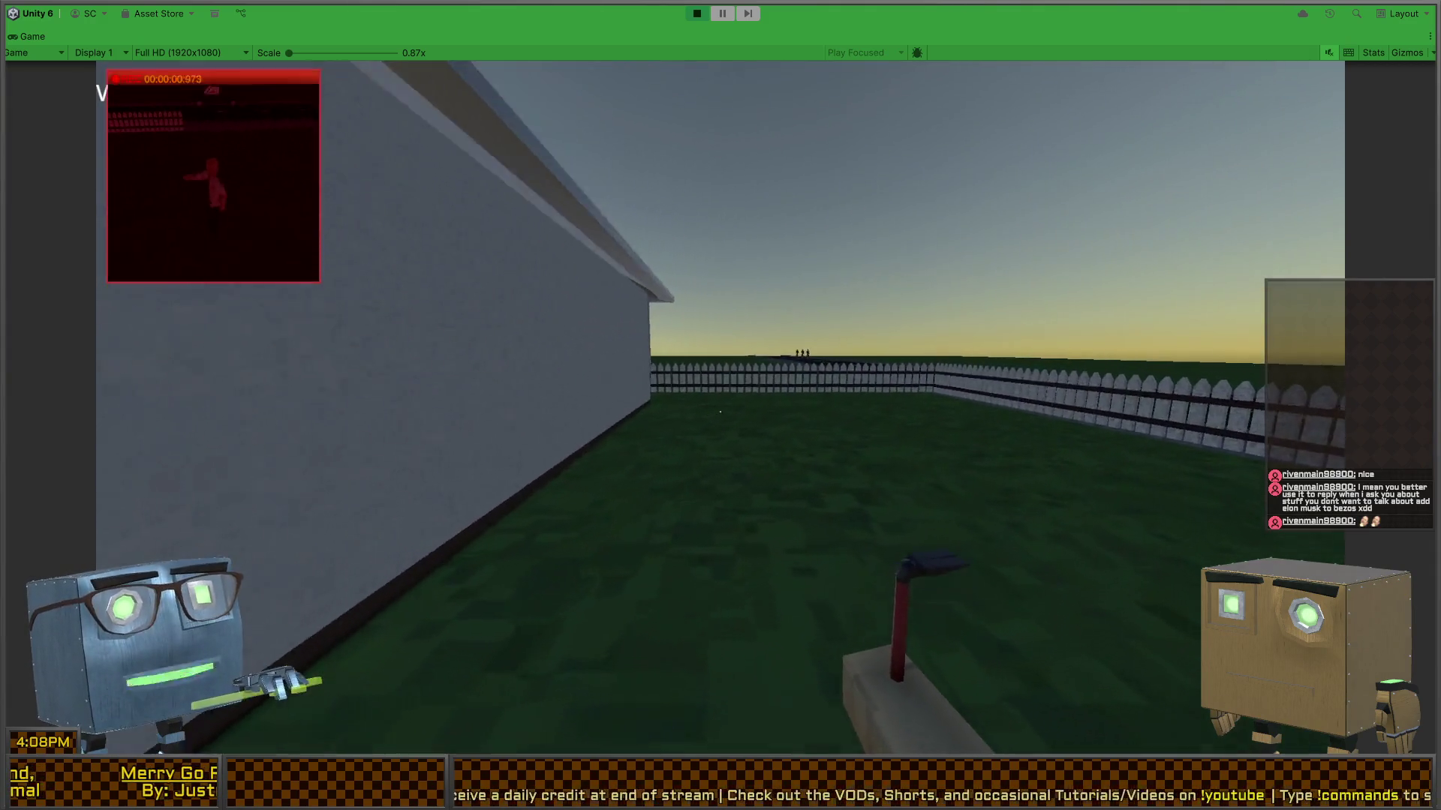
pyautogui.press('a')
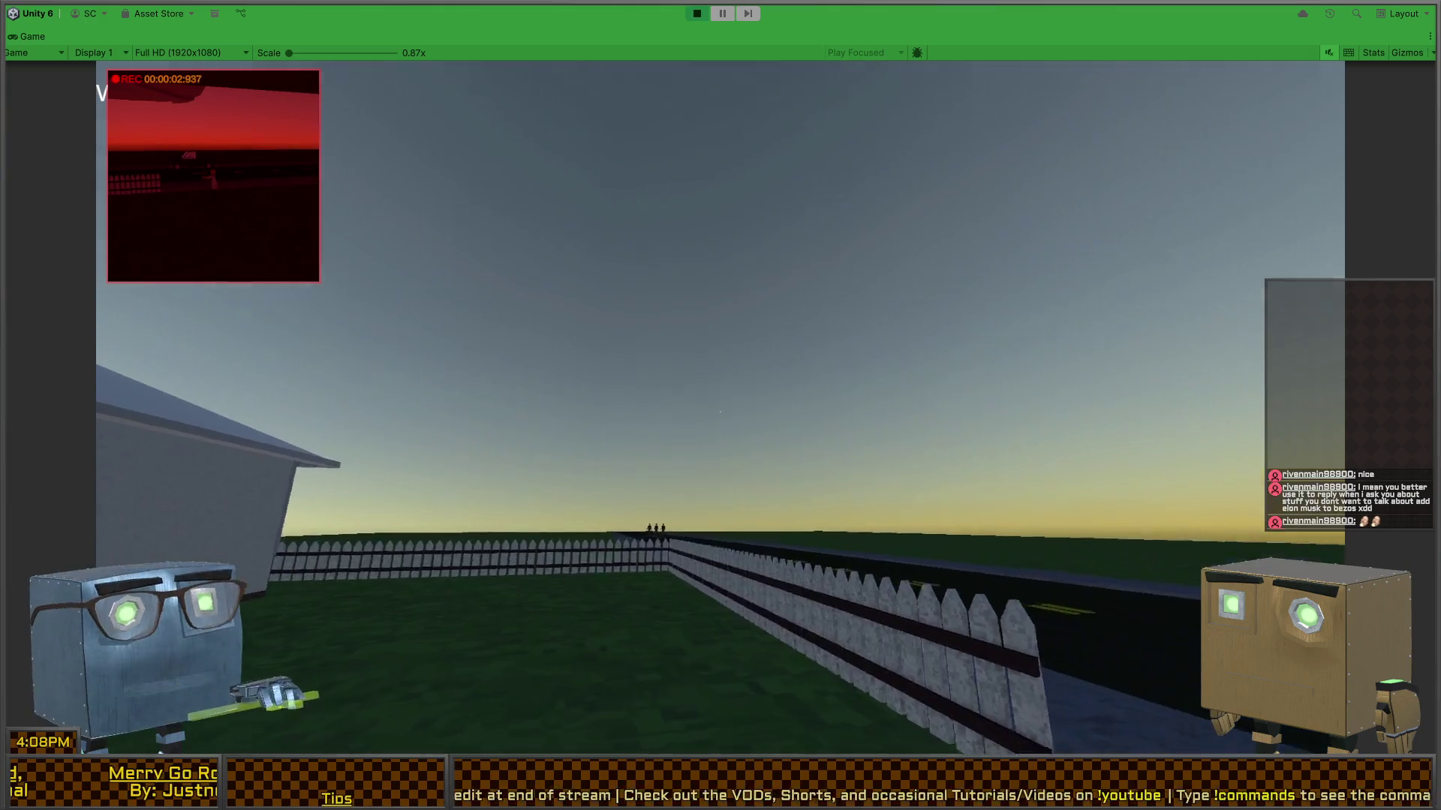
pyautogui.press('w')
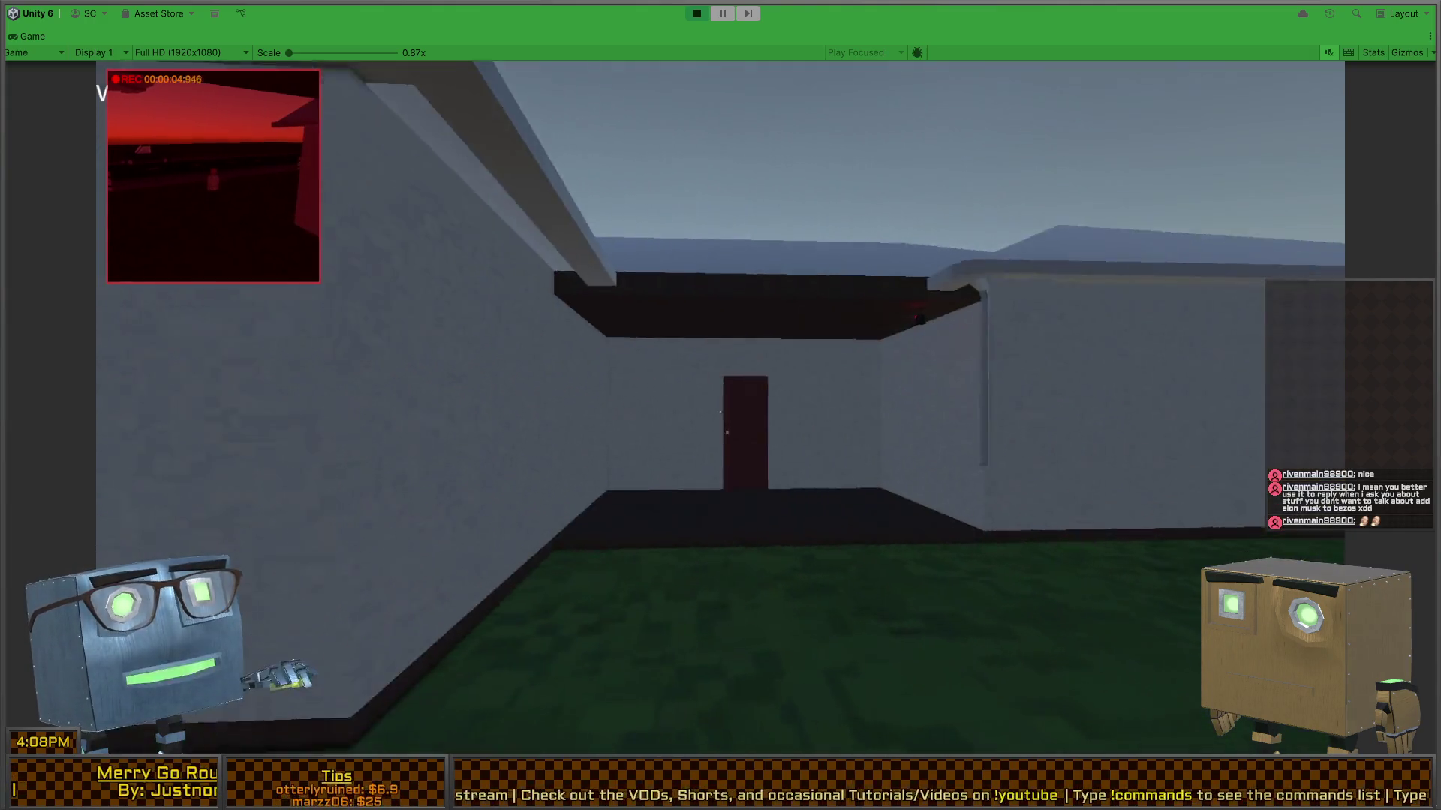
# - Open the red door, climb the staircase to the upper floor, and restore the editor layout
pyautogui.press('w')
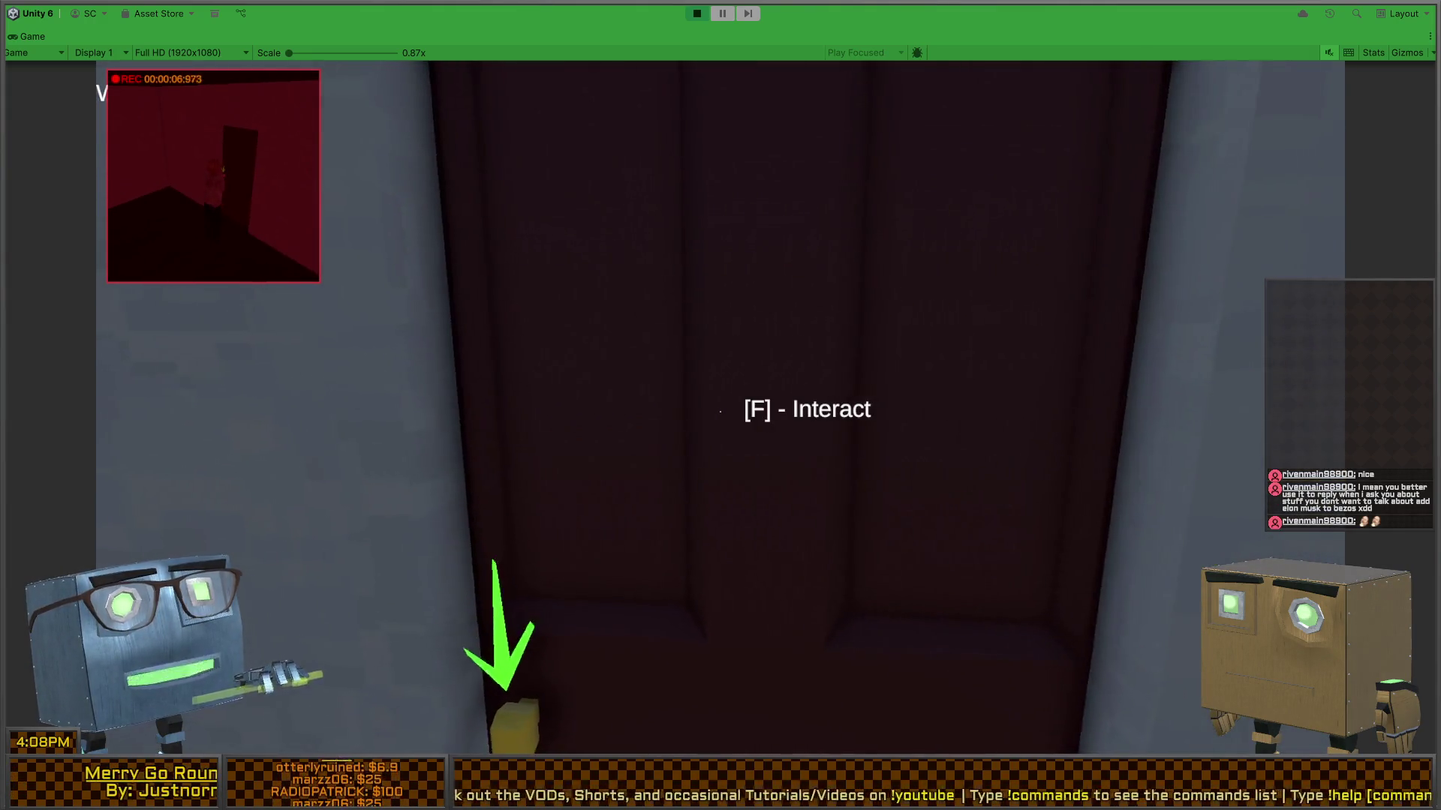
pyautogui.press('f')
pyautogui.press('w')
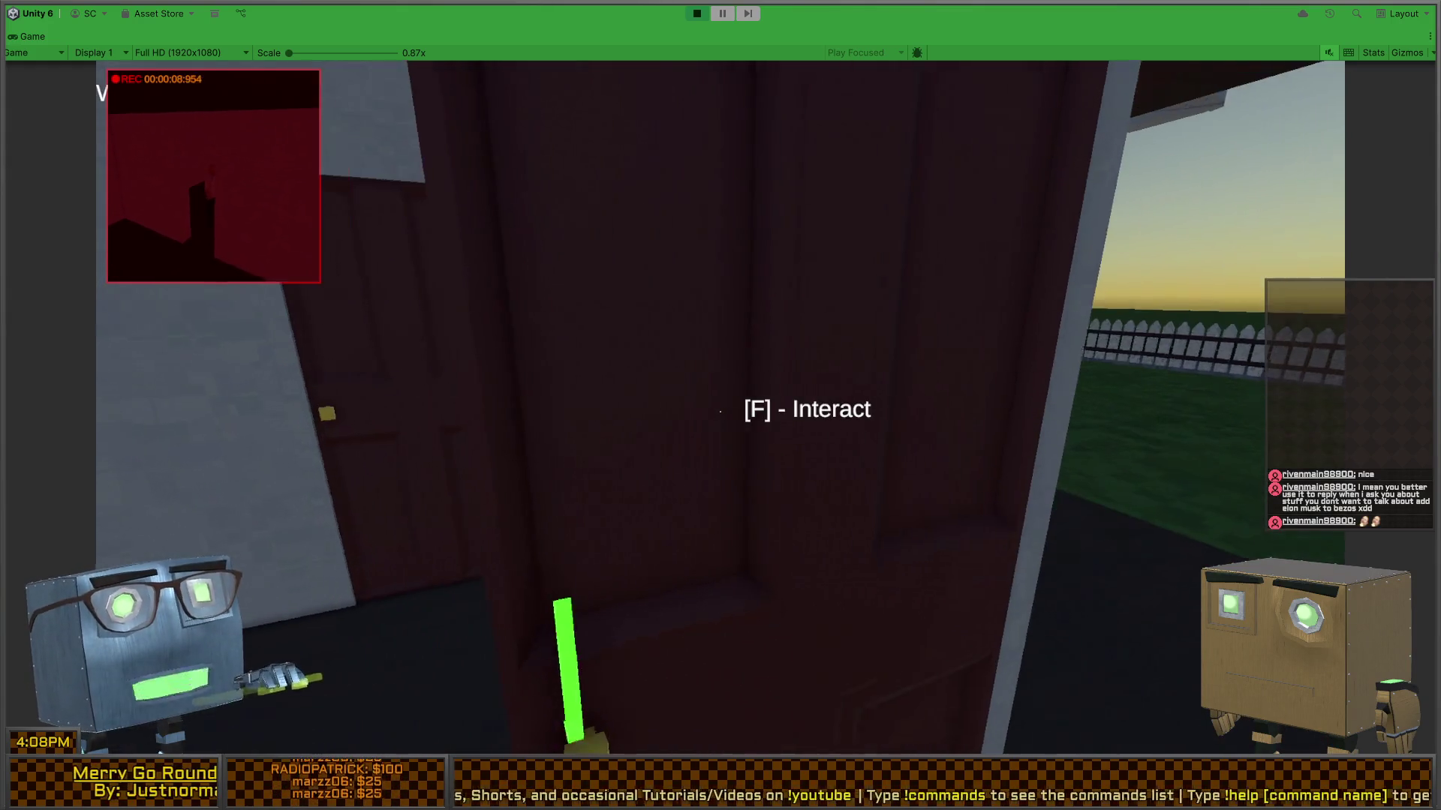
pyautogui.press('s')
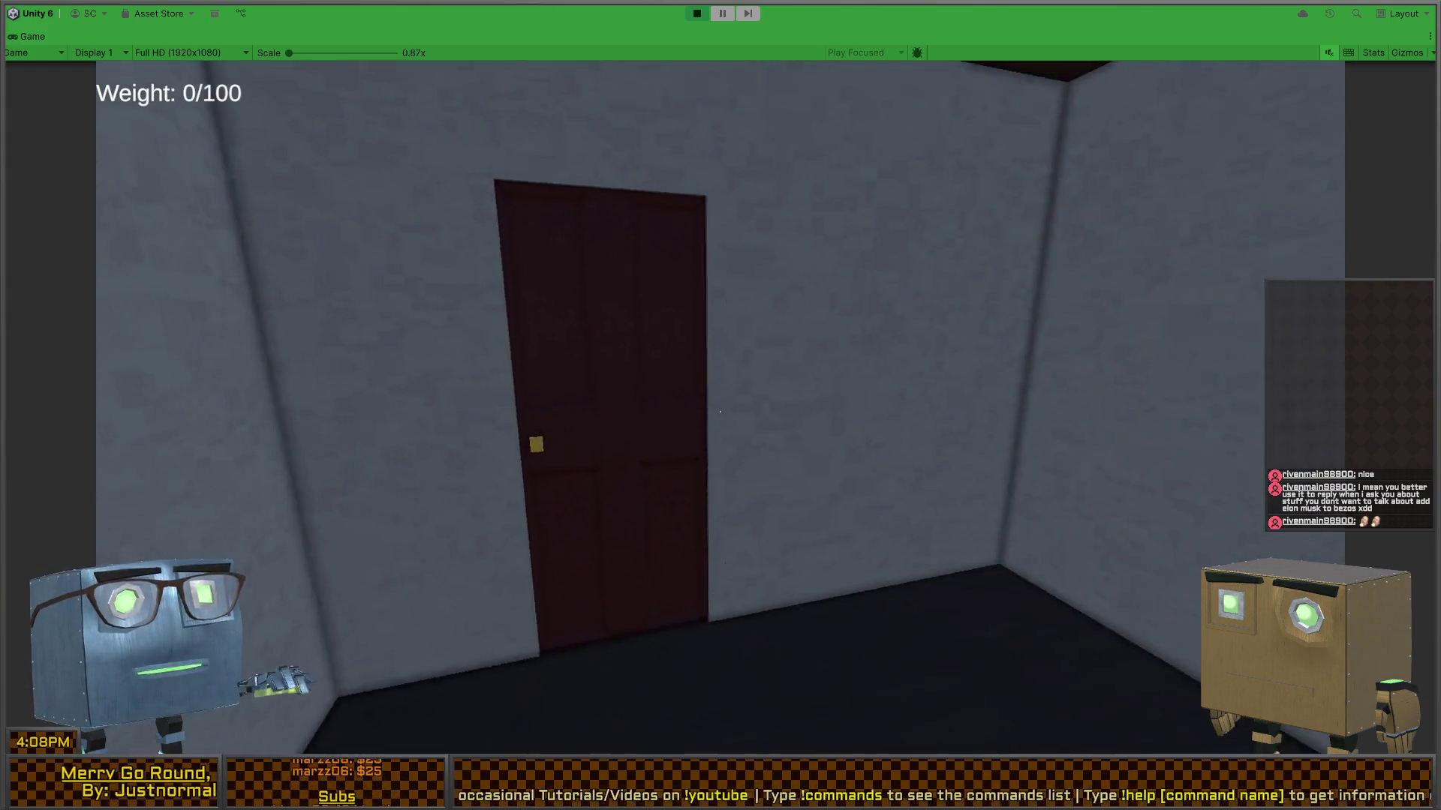
pyautogui.press('w')
pyautogui.press('f')
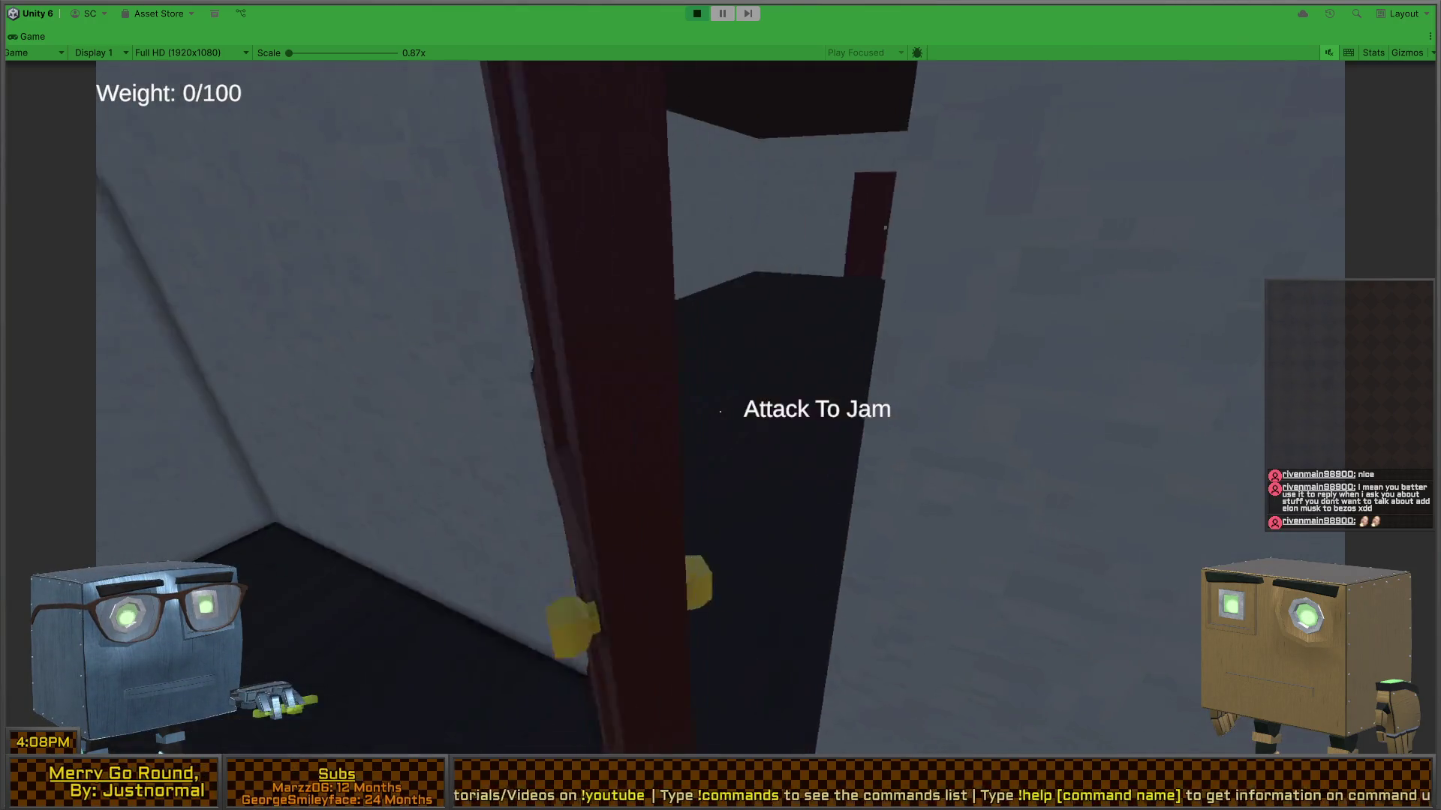
pyautogui.press('w')
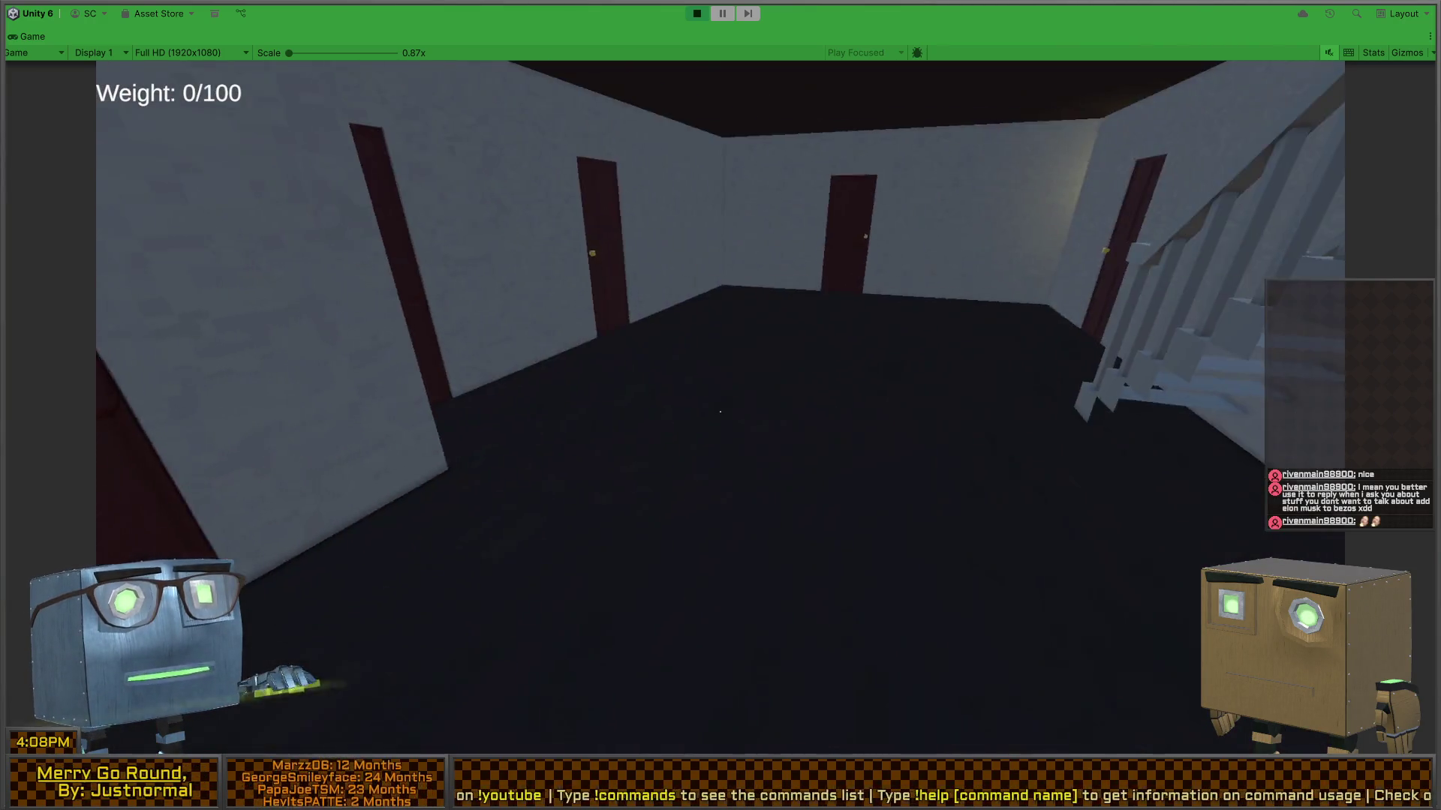
pyautogui.press('w')
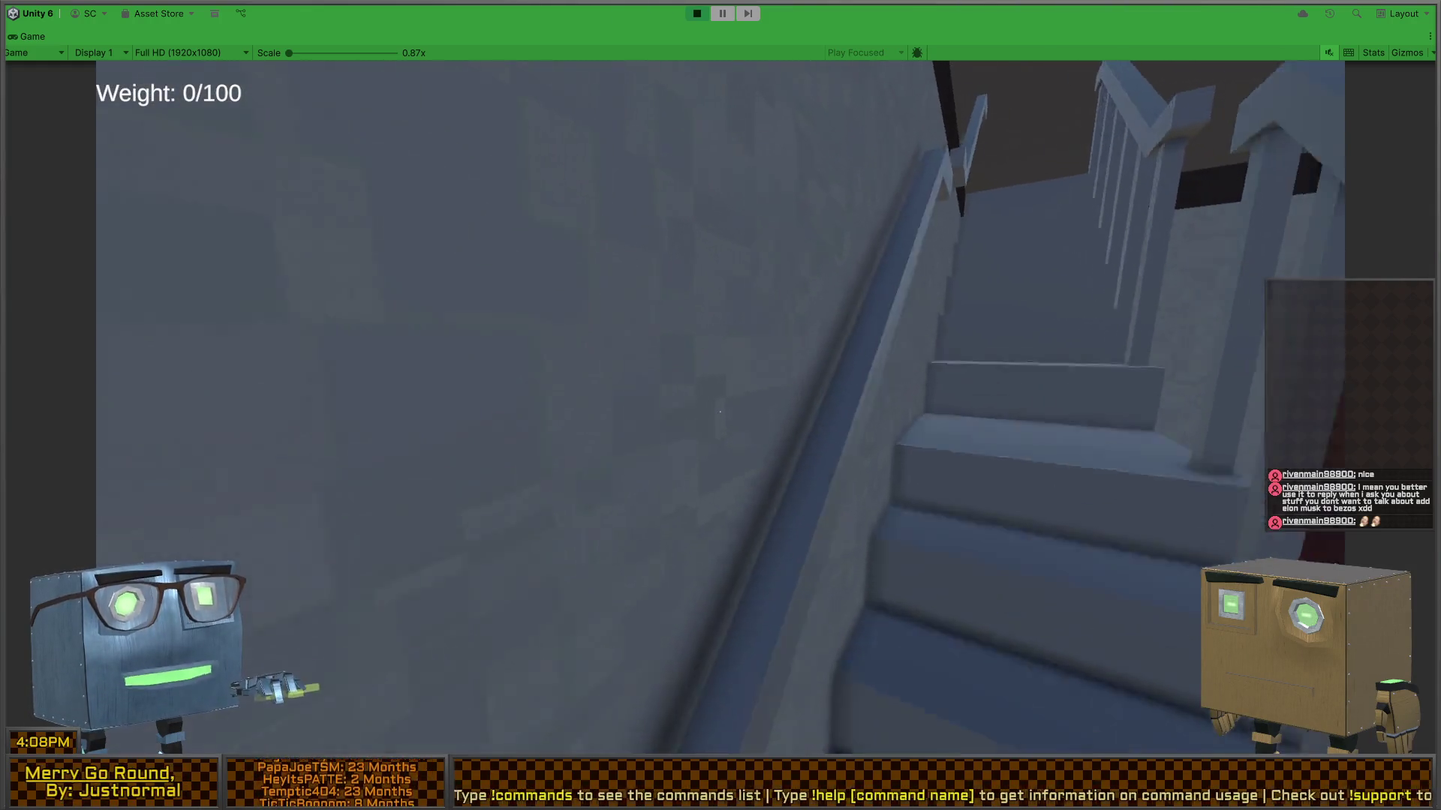
pyautogui.press('w')
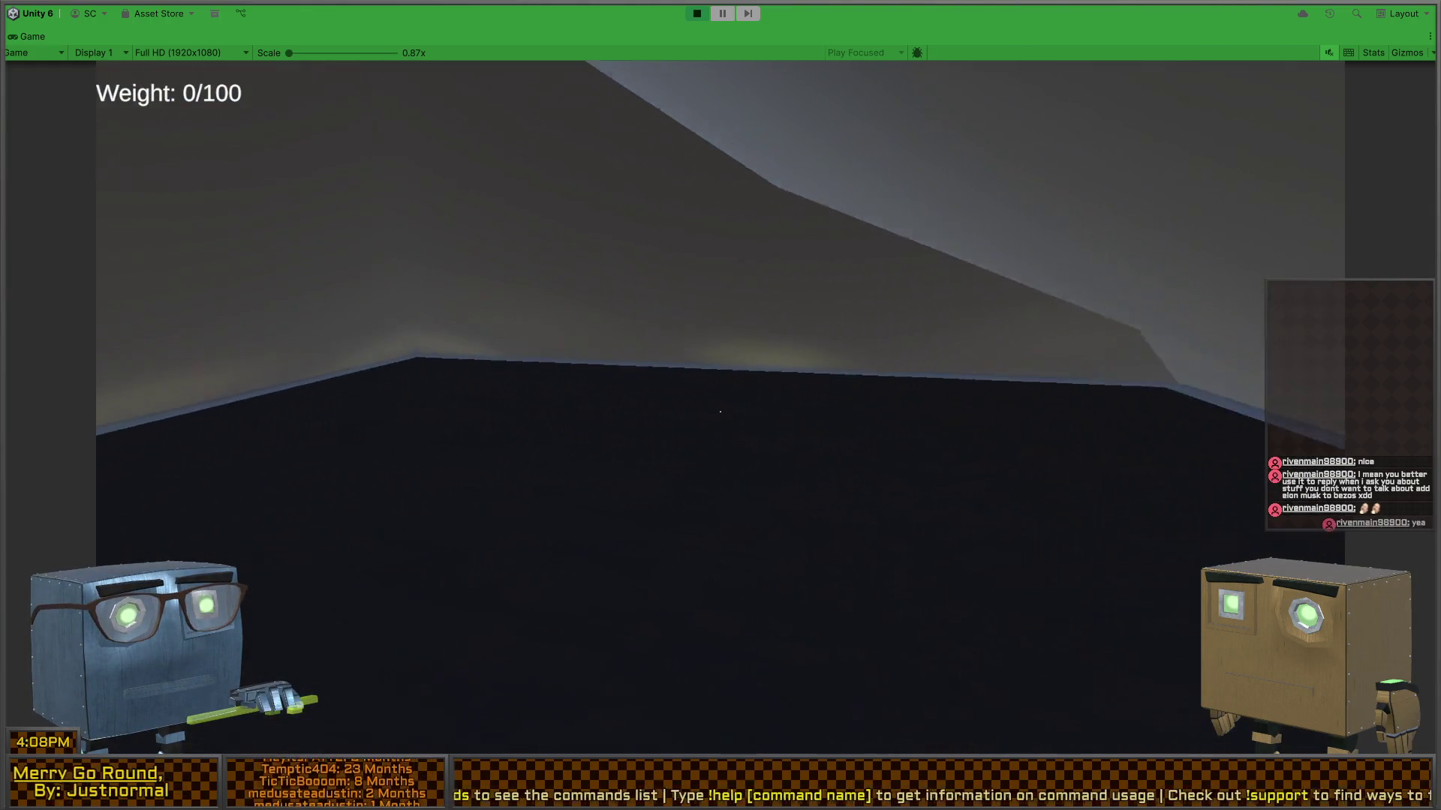
pyautogui.hotkey('shift', 'space')
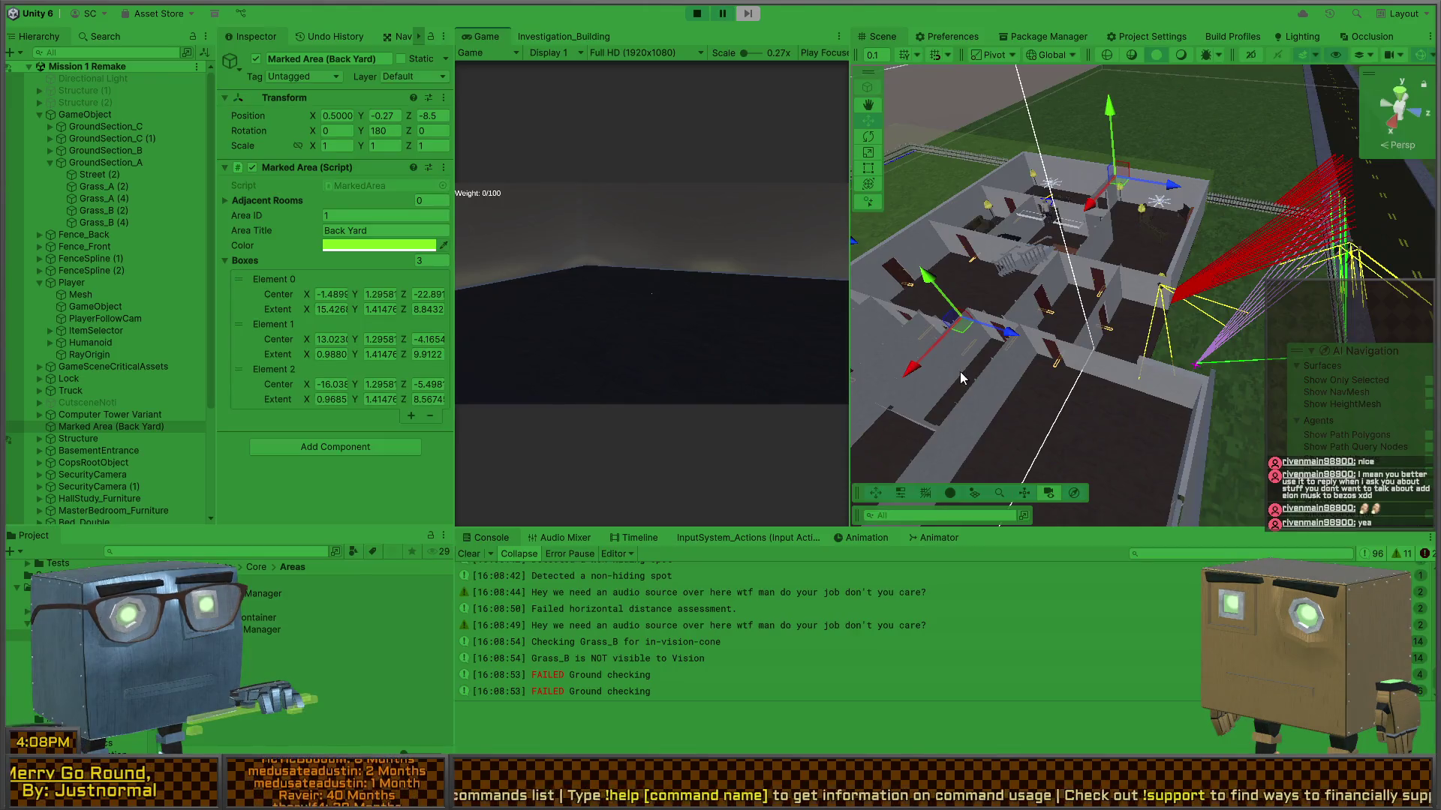
# - Orbit the Scene view around the building and up over the back yard
pyautogui.moveTo(960, 371); pyautogui.dragTo(1114, 345)
pyautogui.scroll(5, 1113, 346)
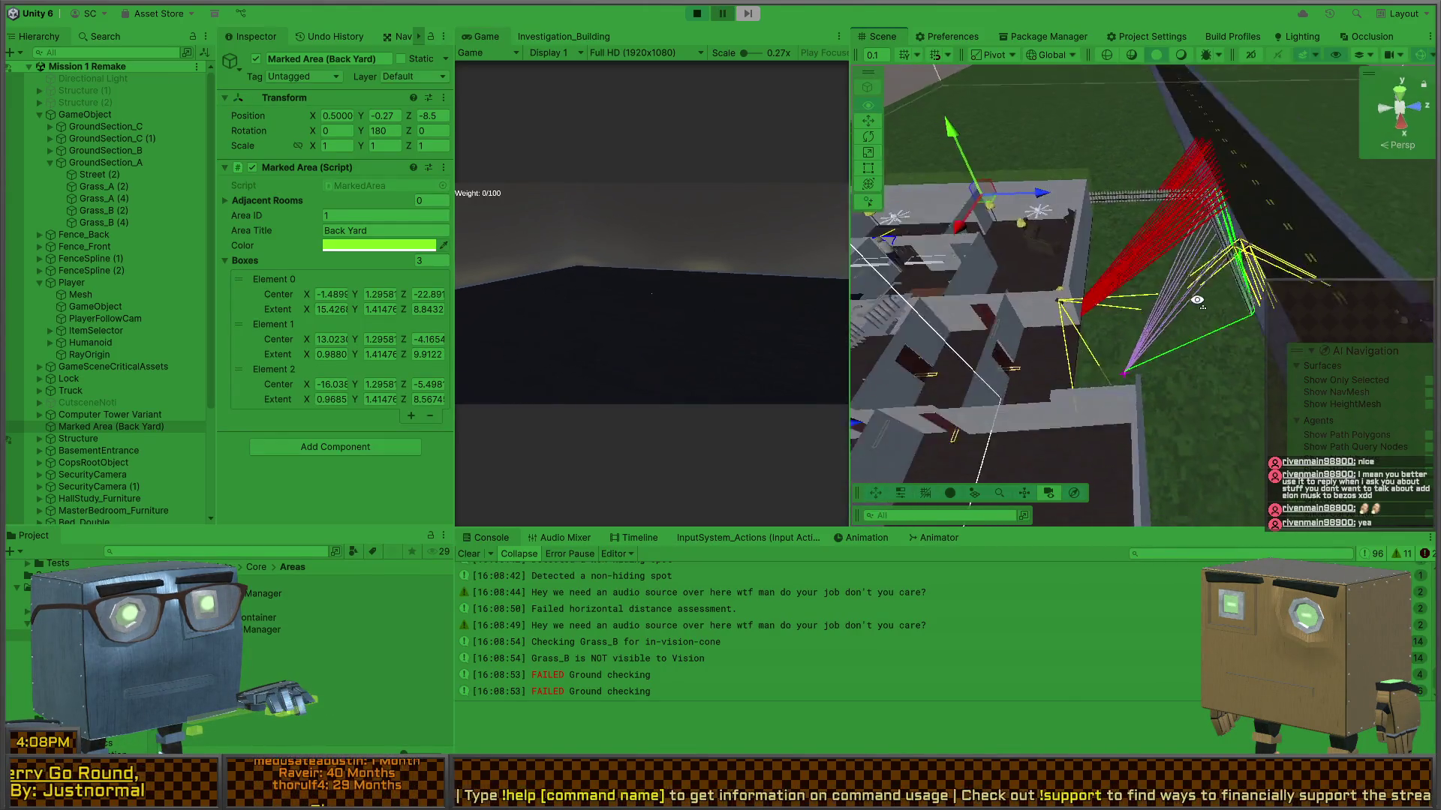
pyautogui.moveTo(1289, 352); pyautogui.dragTo(1011, 337)
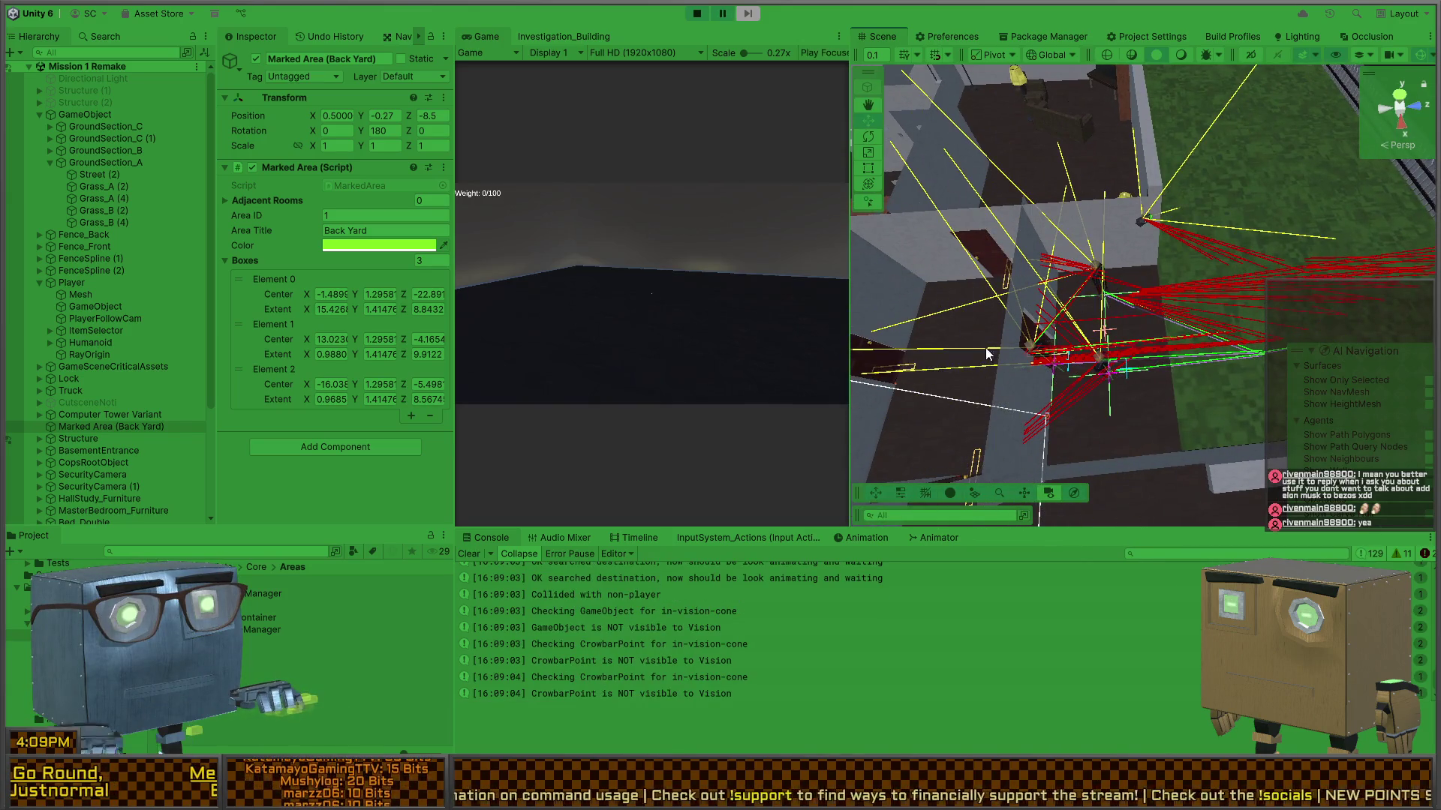
# - Filter the Console by 'corners', stop Play mode, and bring MarkedArea.cs back up
pyautogui.hotkey('alt', 'Tab')
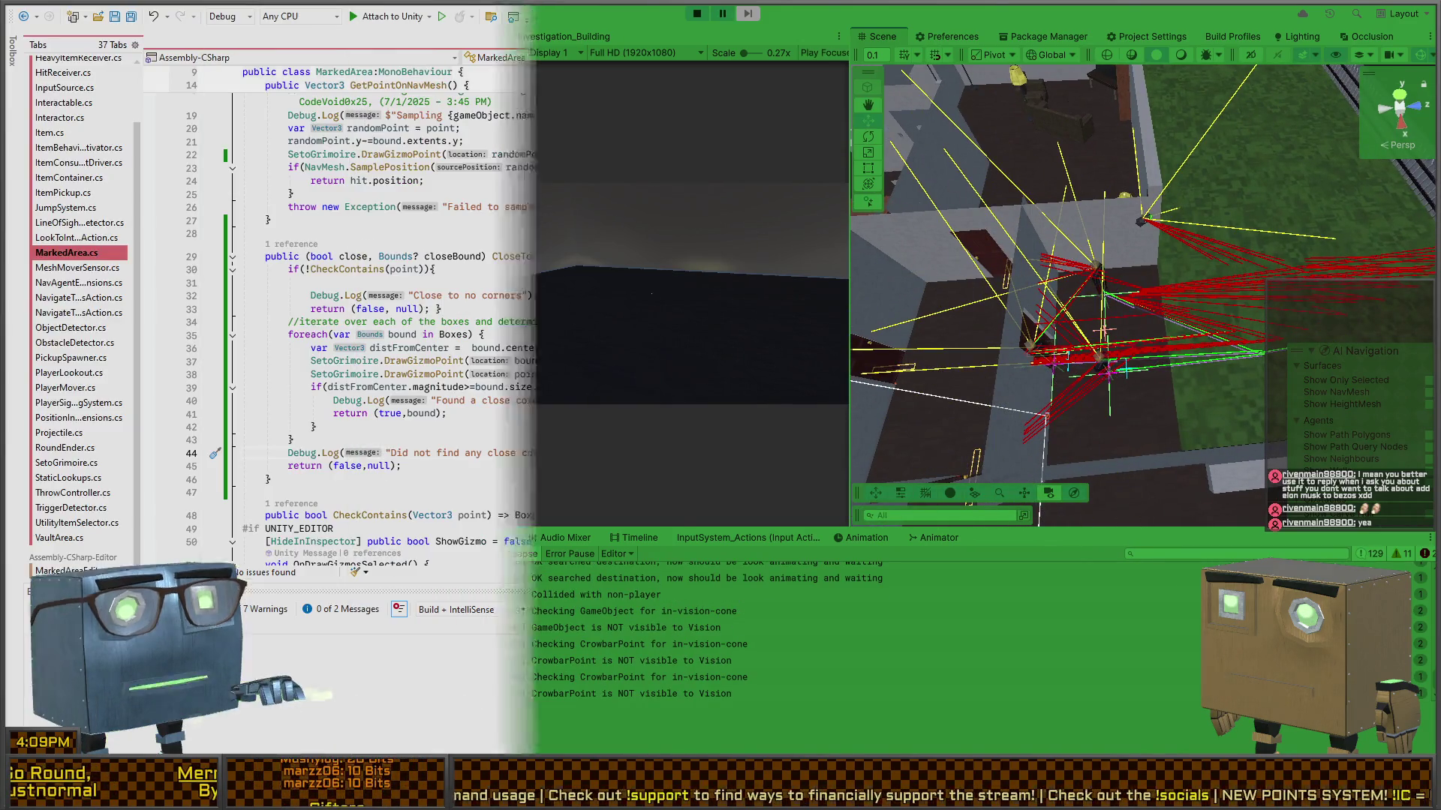
pyautogui.hotkey('alt', 'Tab')
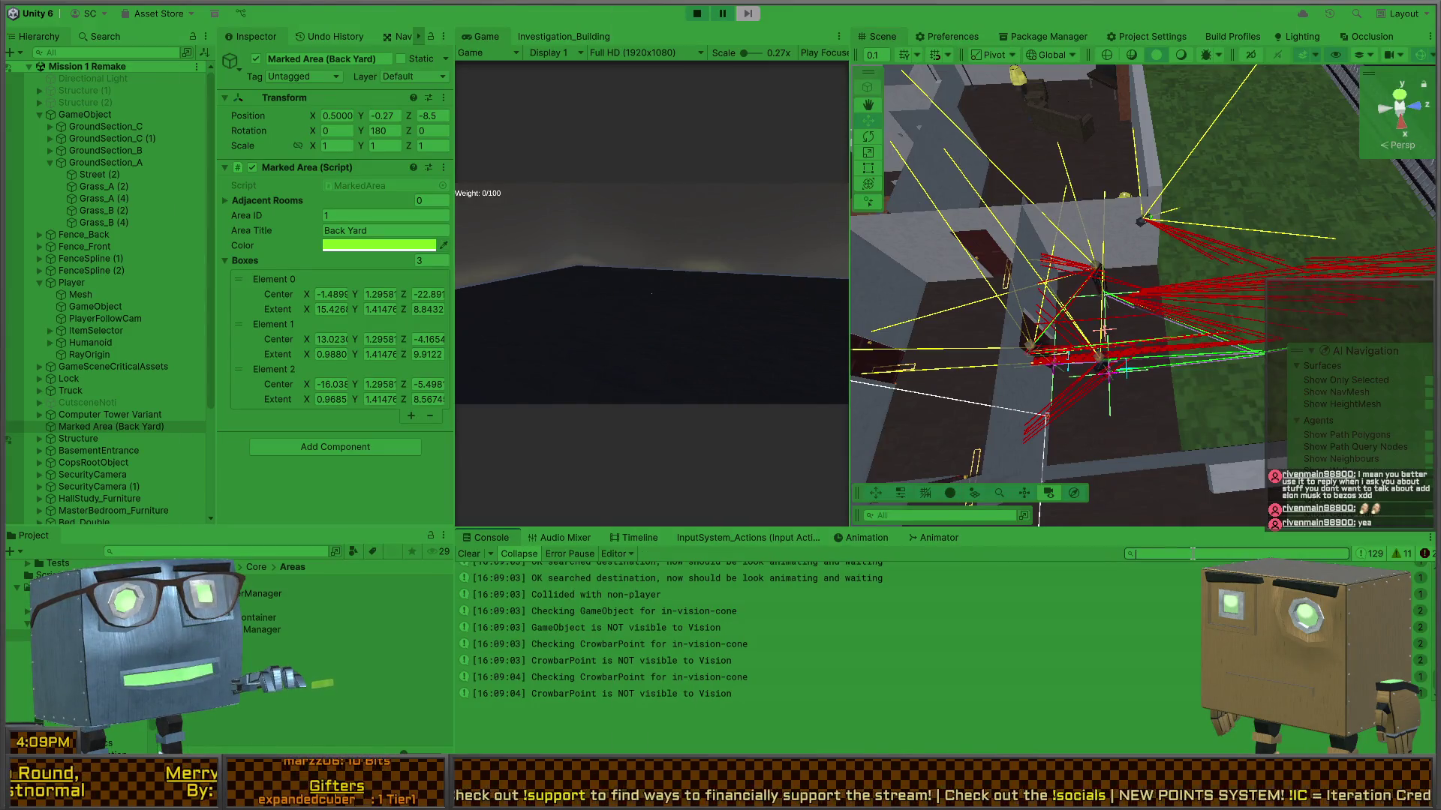
pyautogui.write('corners')
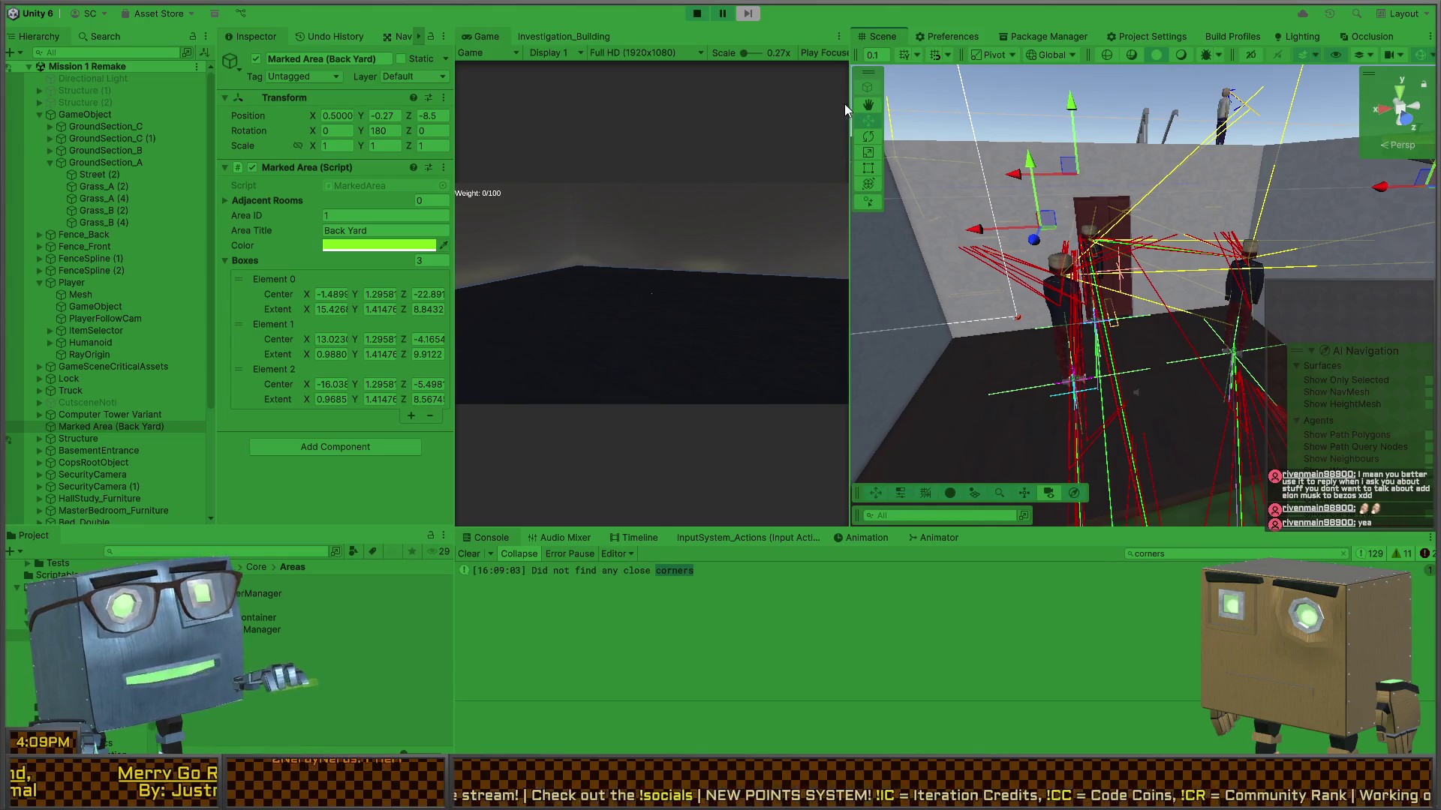
pyautogui.hotkey('ctrl', 'p')
pyautogui.hotkey('ctrl', 'p')
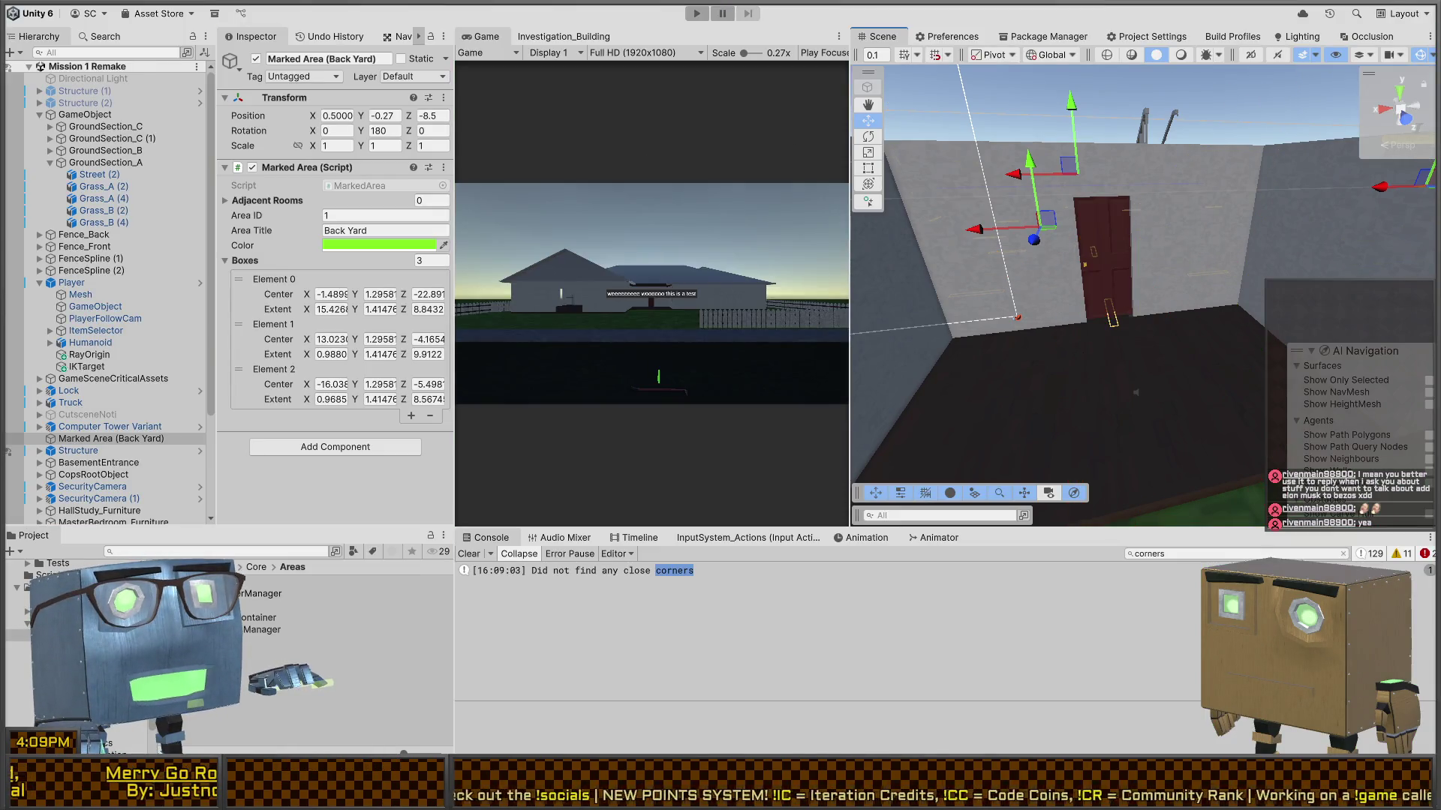
pyautogui.hotkey('alt', 'Tab')
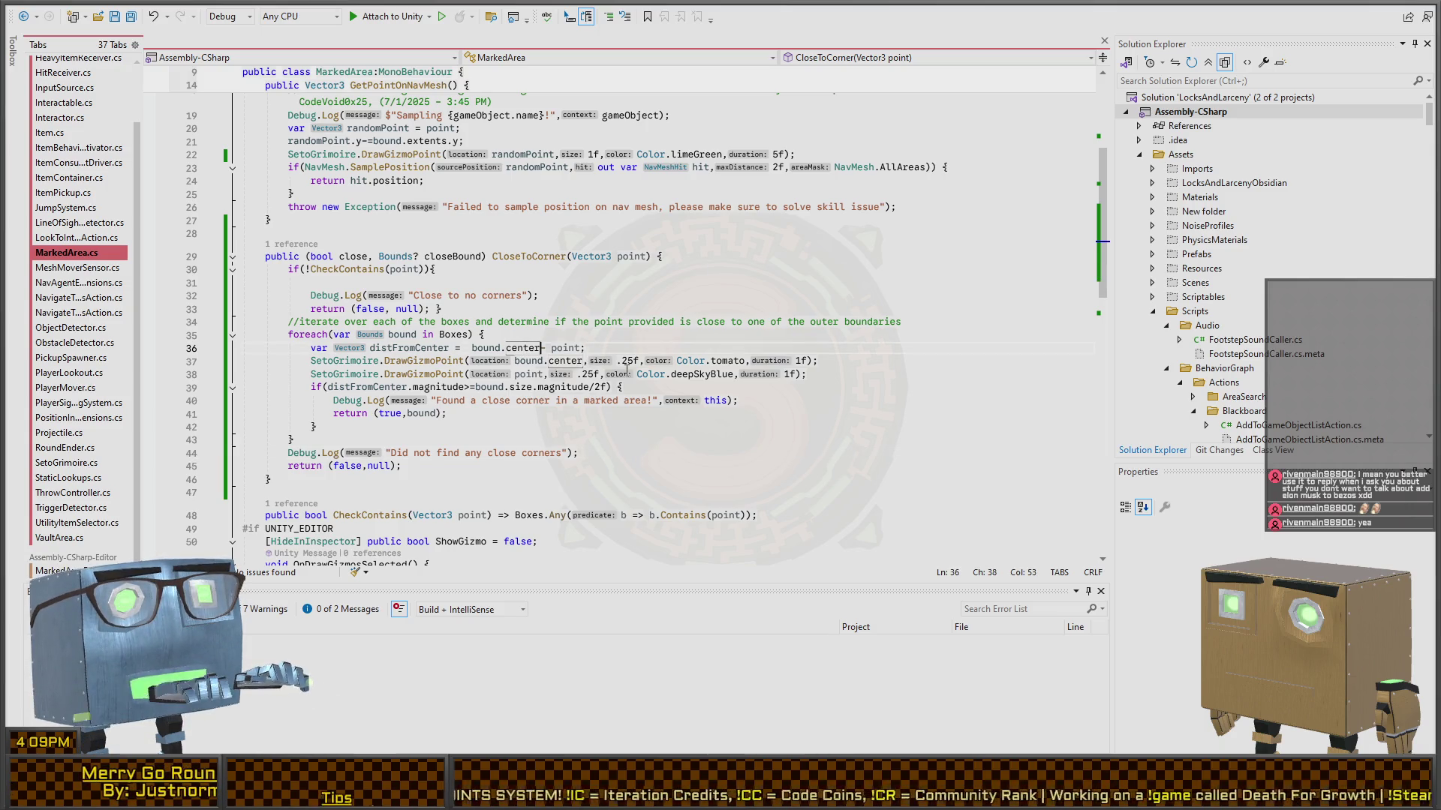
# - In CloseToCorner, add normalizedCenter and normalizedPoint copies with y set to 0
pyautogui.hotkey('ctrl', 'Return')
pyautogui.write('var')
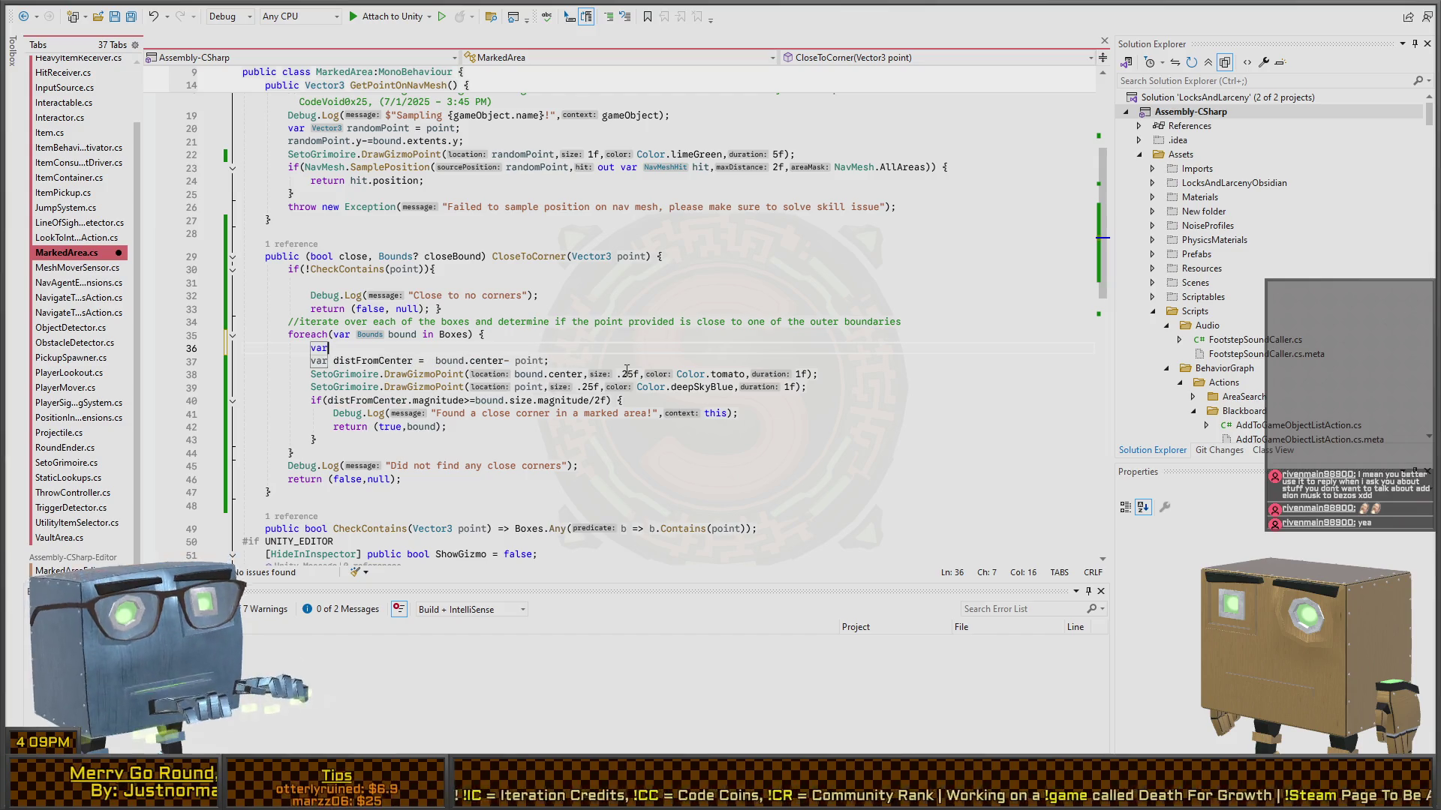
pyautogui.press('BackSpace')
pyautogui.press('BackSpace')
pyautogui.press('BackSpace')
pyautogui.press('Up')
pyautogui.hotkey('ctrl', 'Return')
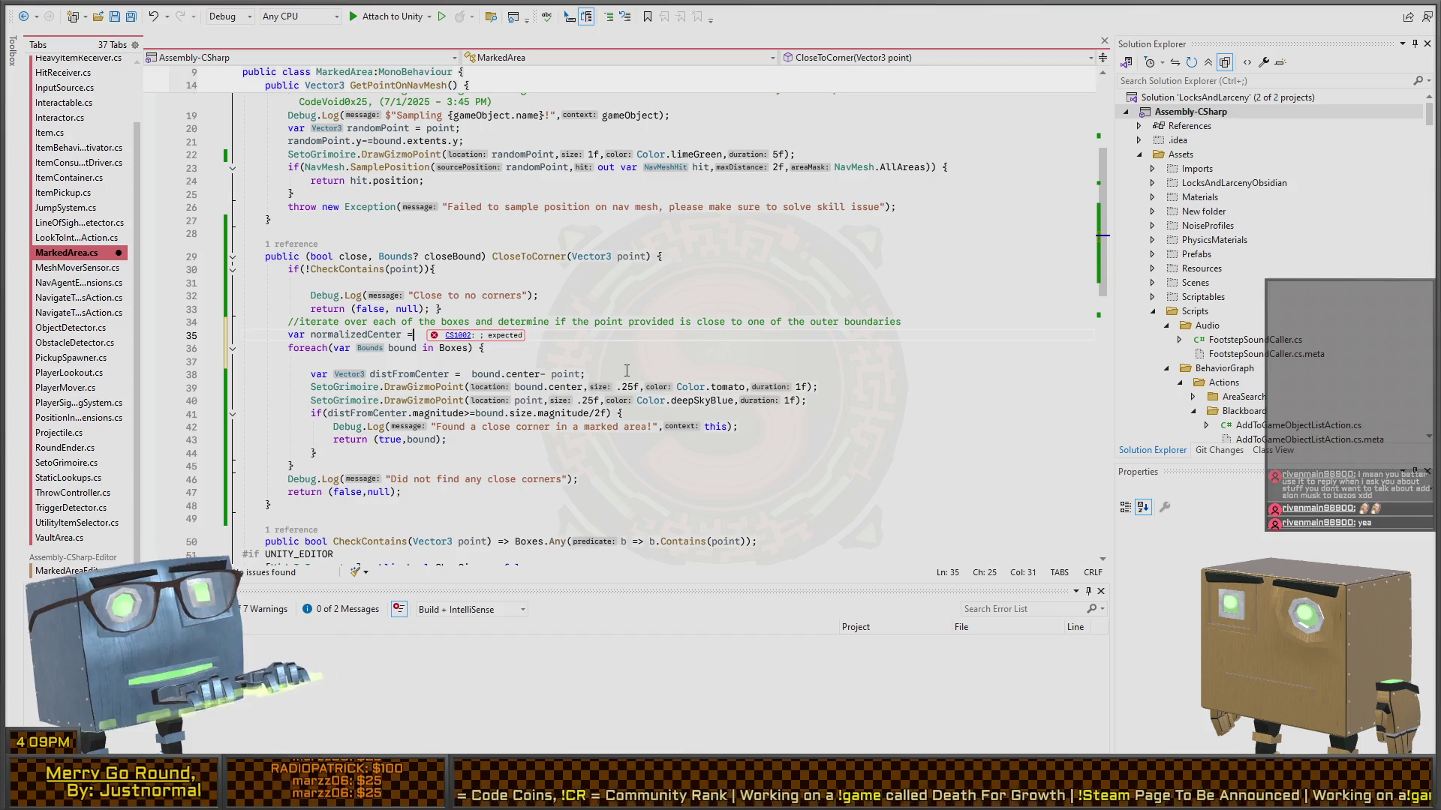
pyautogui.write('d.cent')
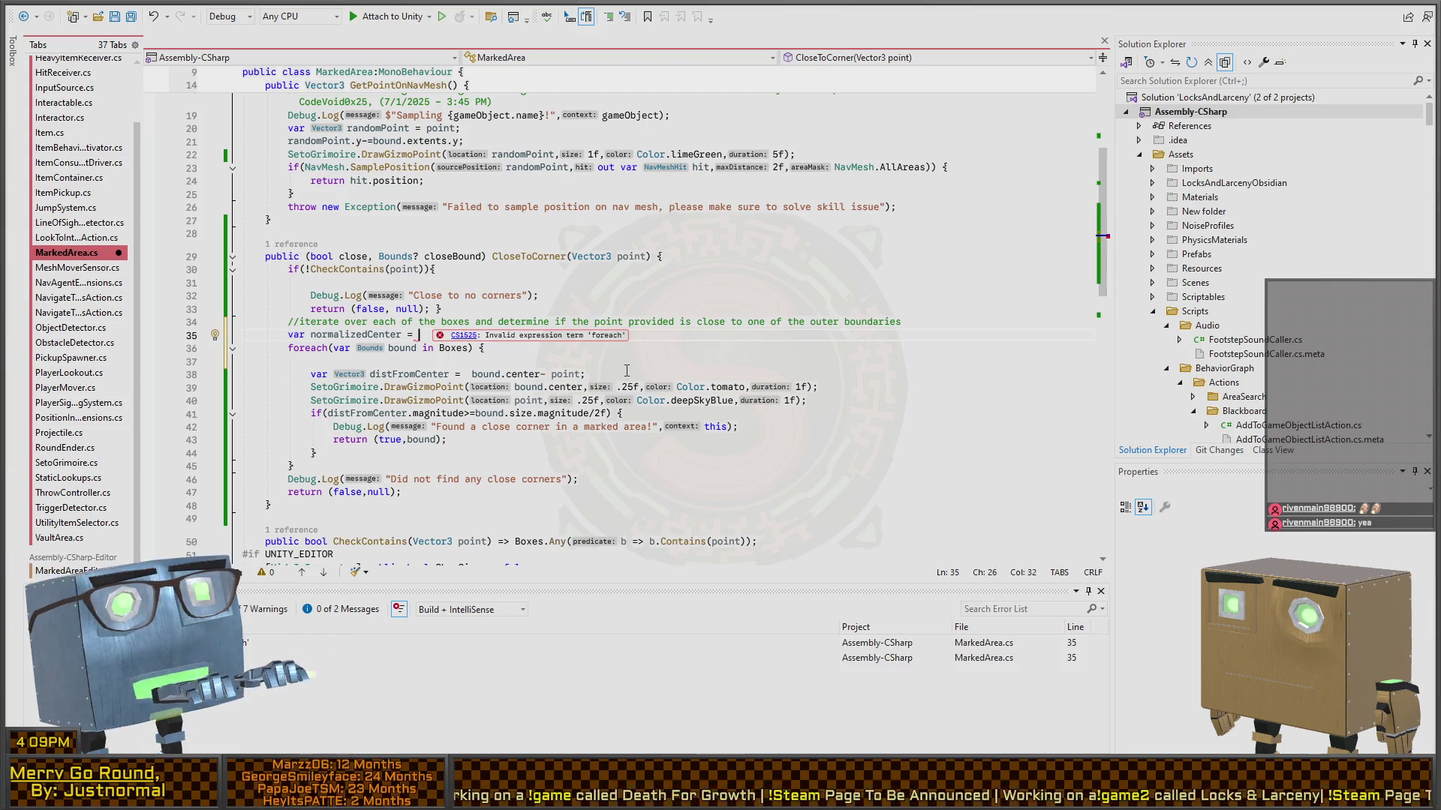
pyautogui.hotkey('alt', 'Down')
pyautogui.press('End')
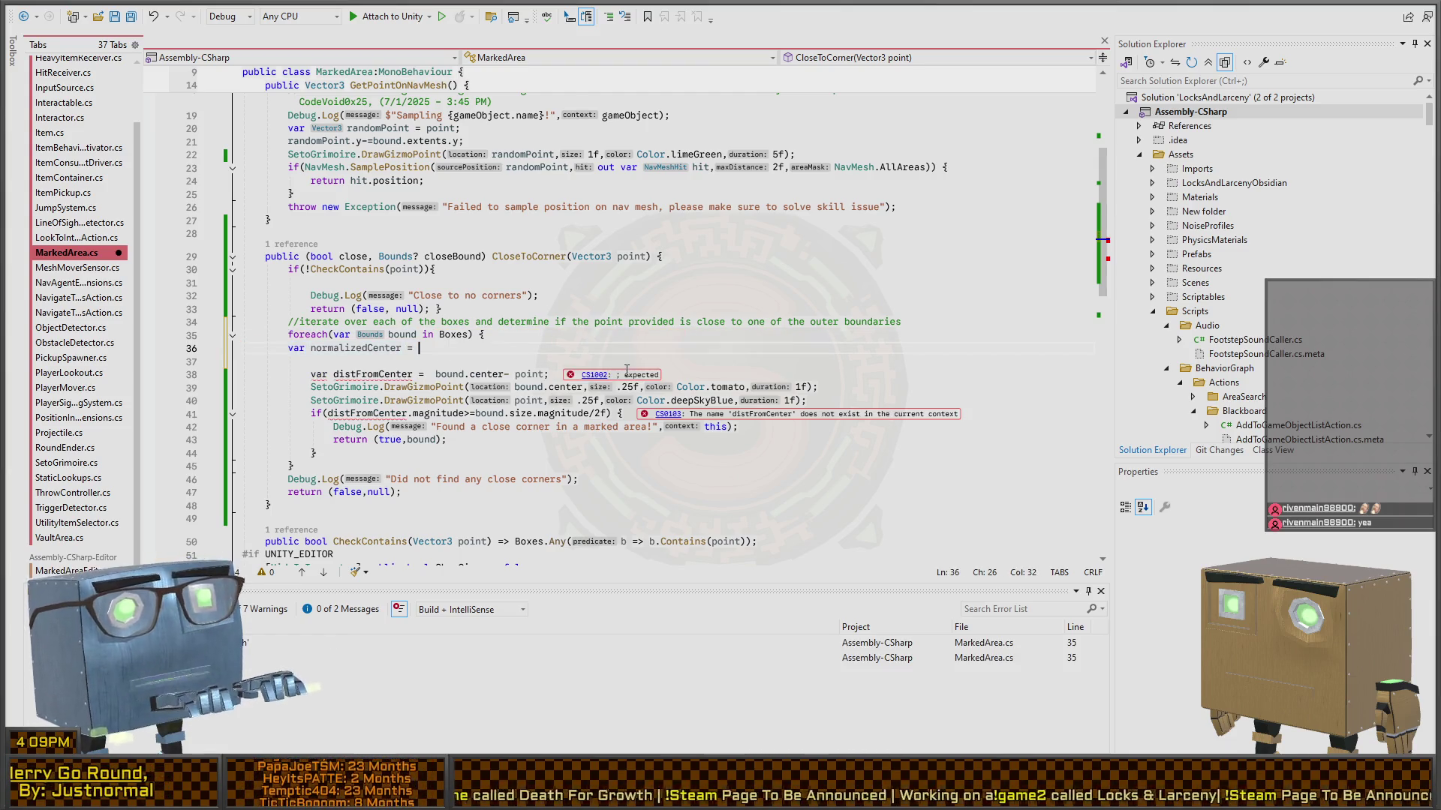
pyautogui.write('bound.center')
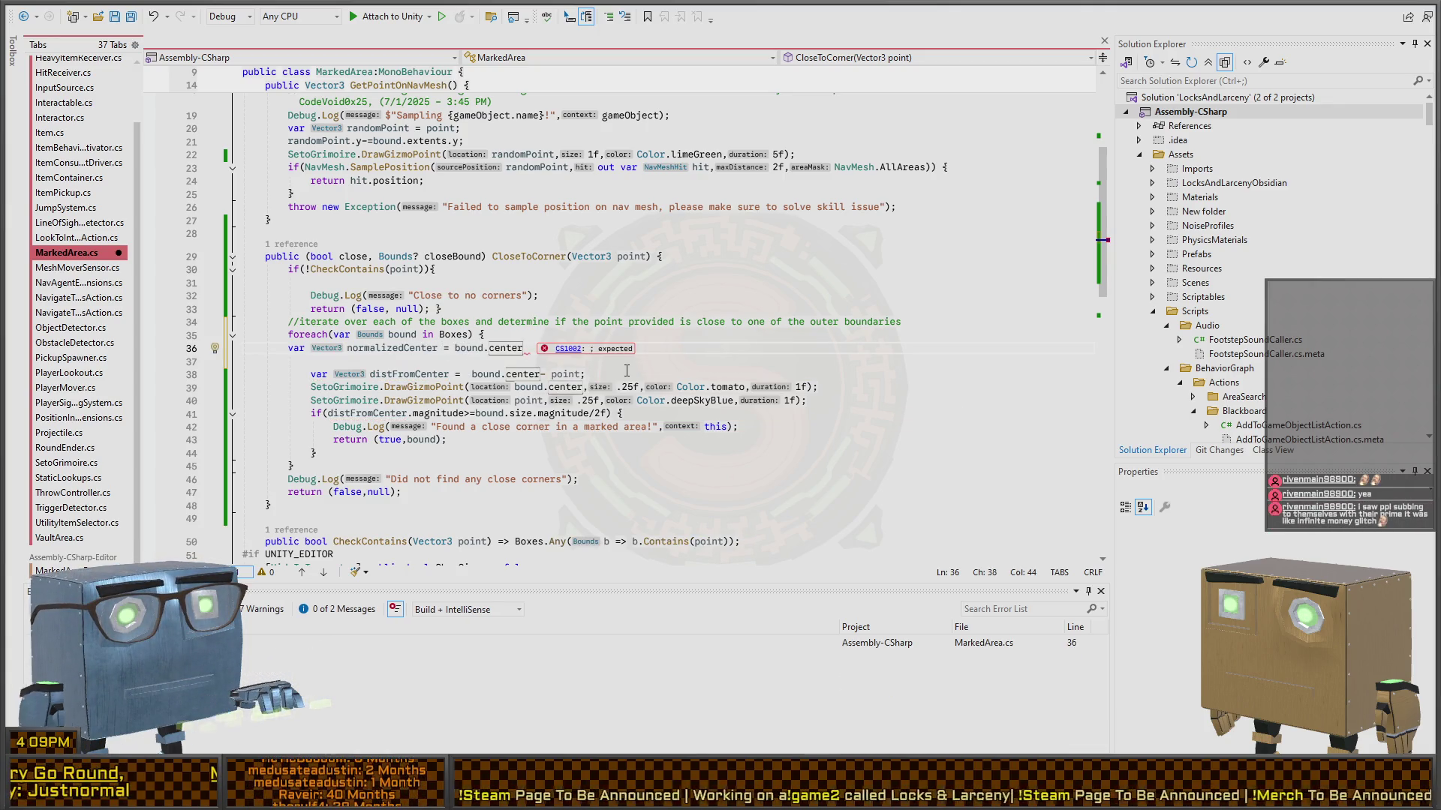
pyautogui.write(';')
pyautogui.press('Return')
pyautogui.write('normalized')
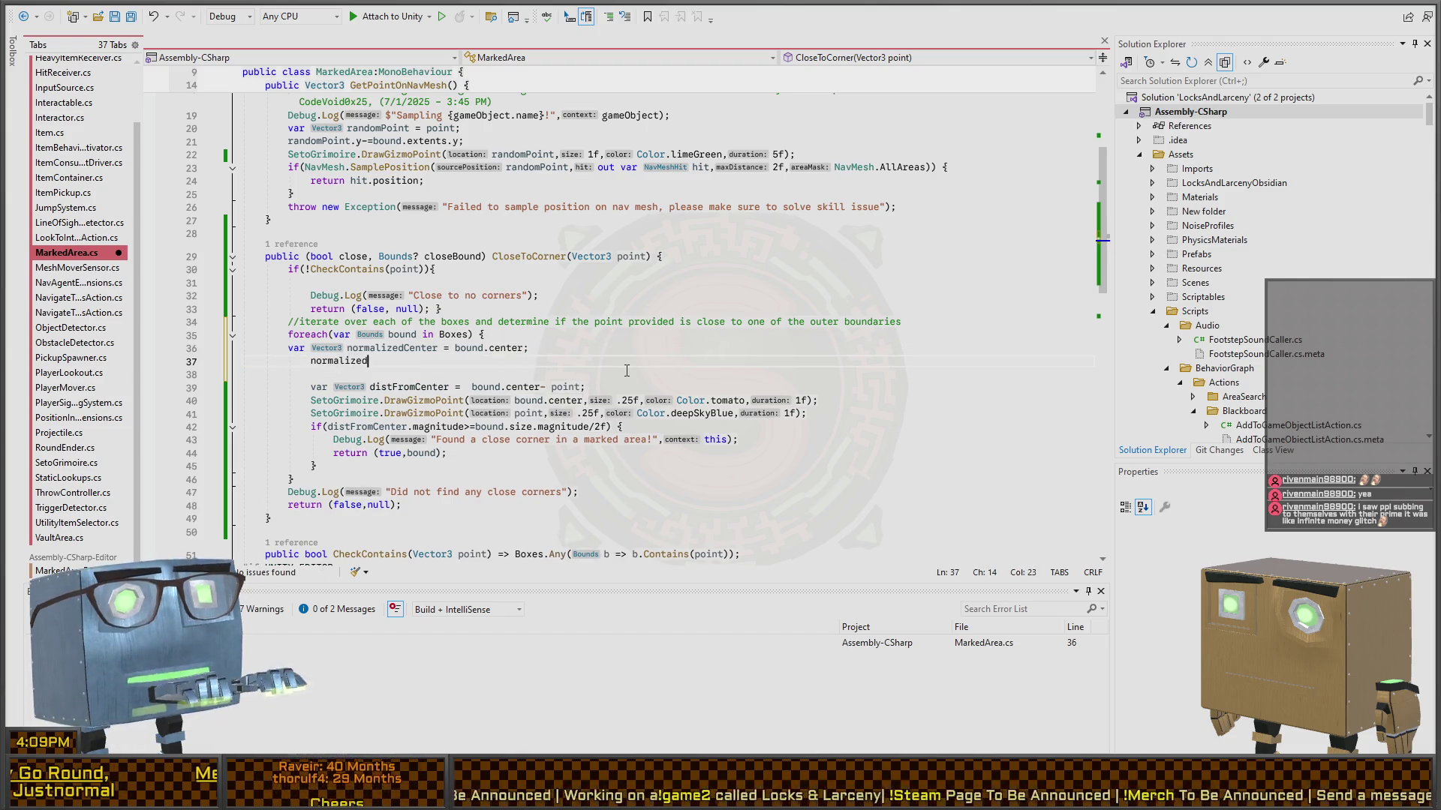
pyautogui.write('Cen')
pyautogui.write('y')
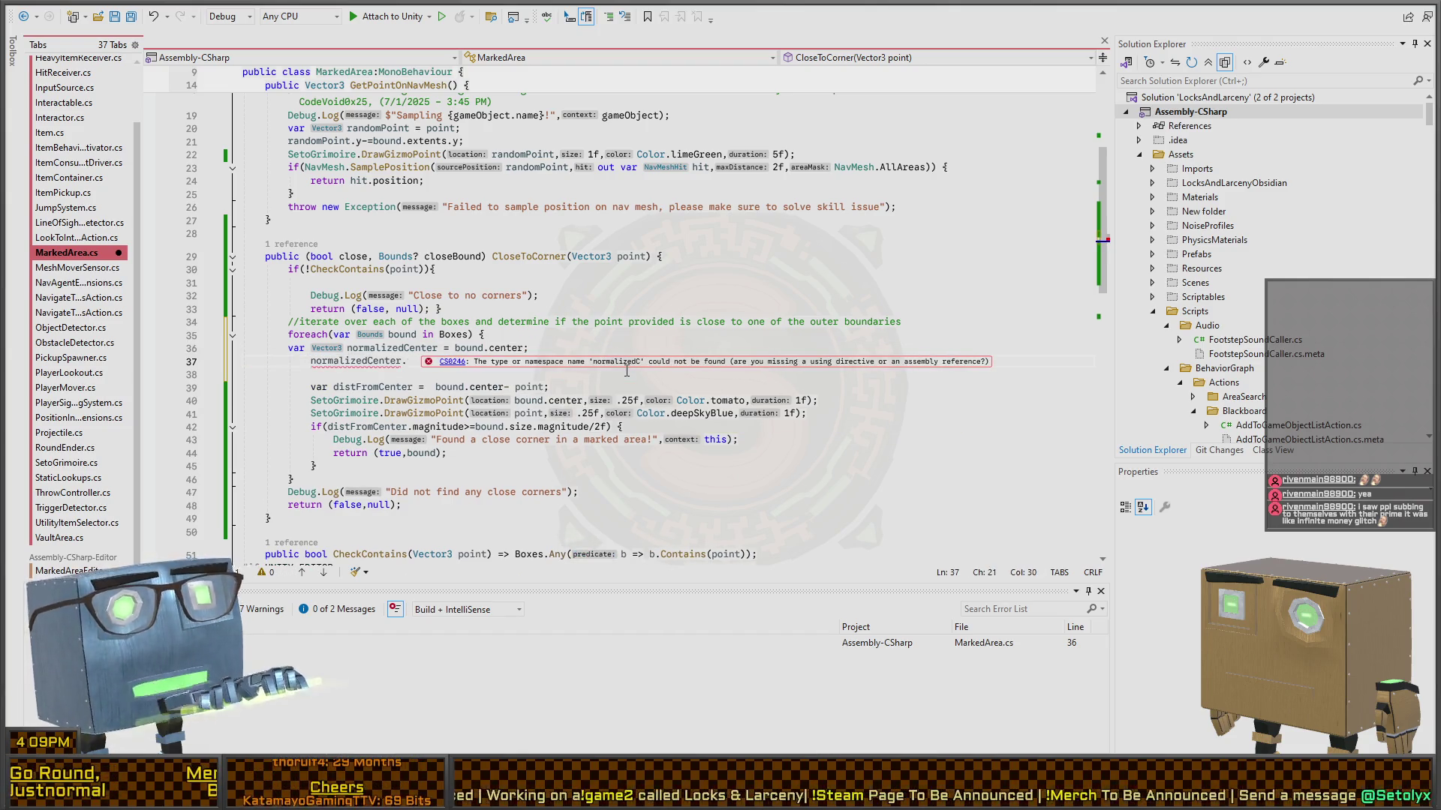
pyautogui.write(';')
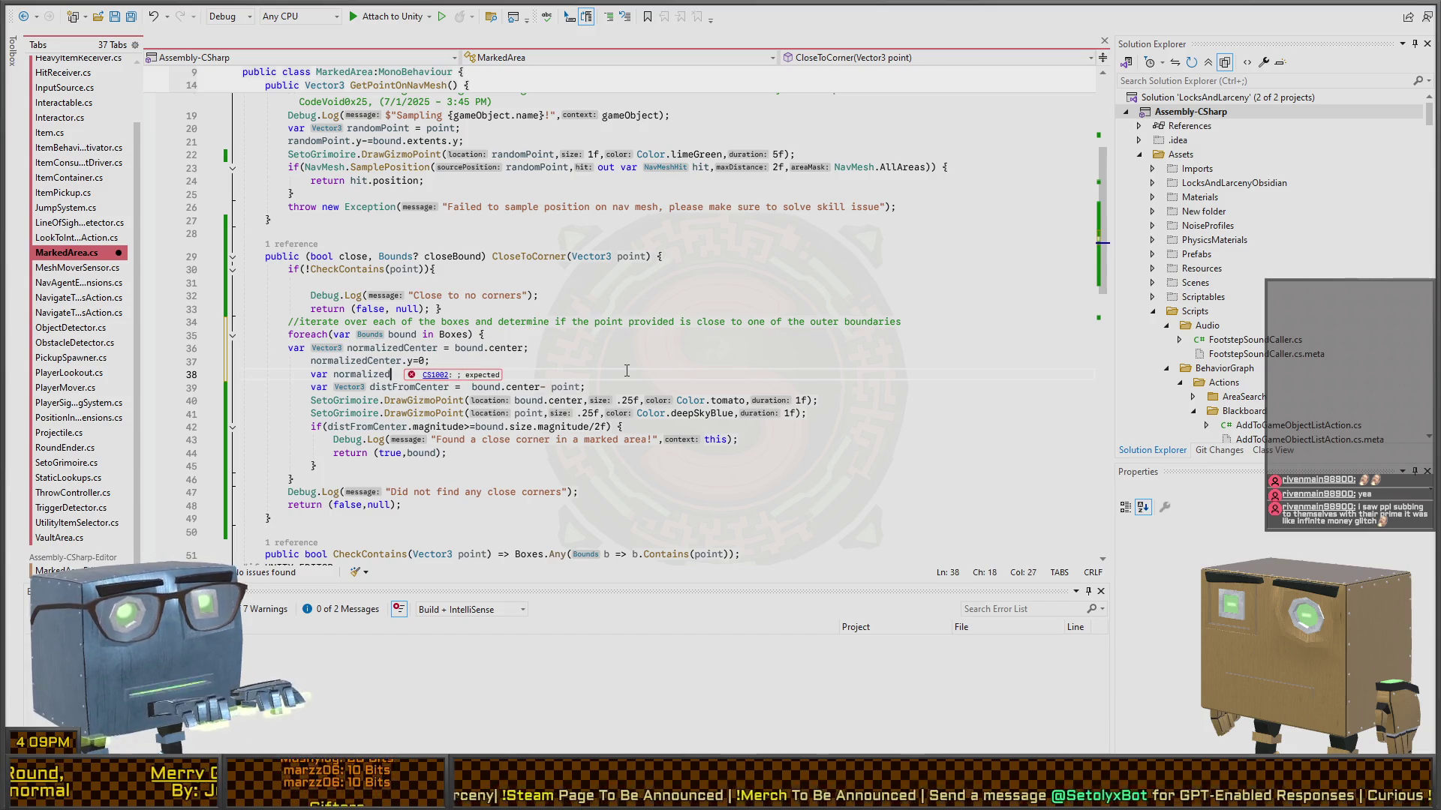
pyautogui.hotkey('alt', 'Up')
pyautogui.hotkey('alt', 'Up')
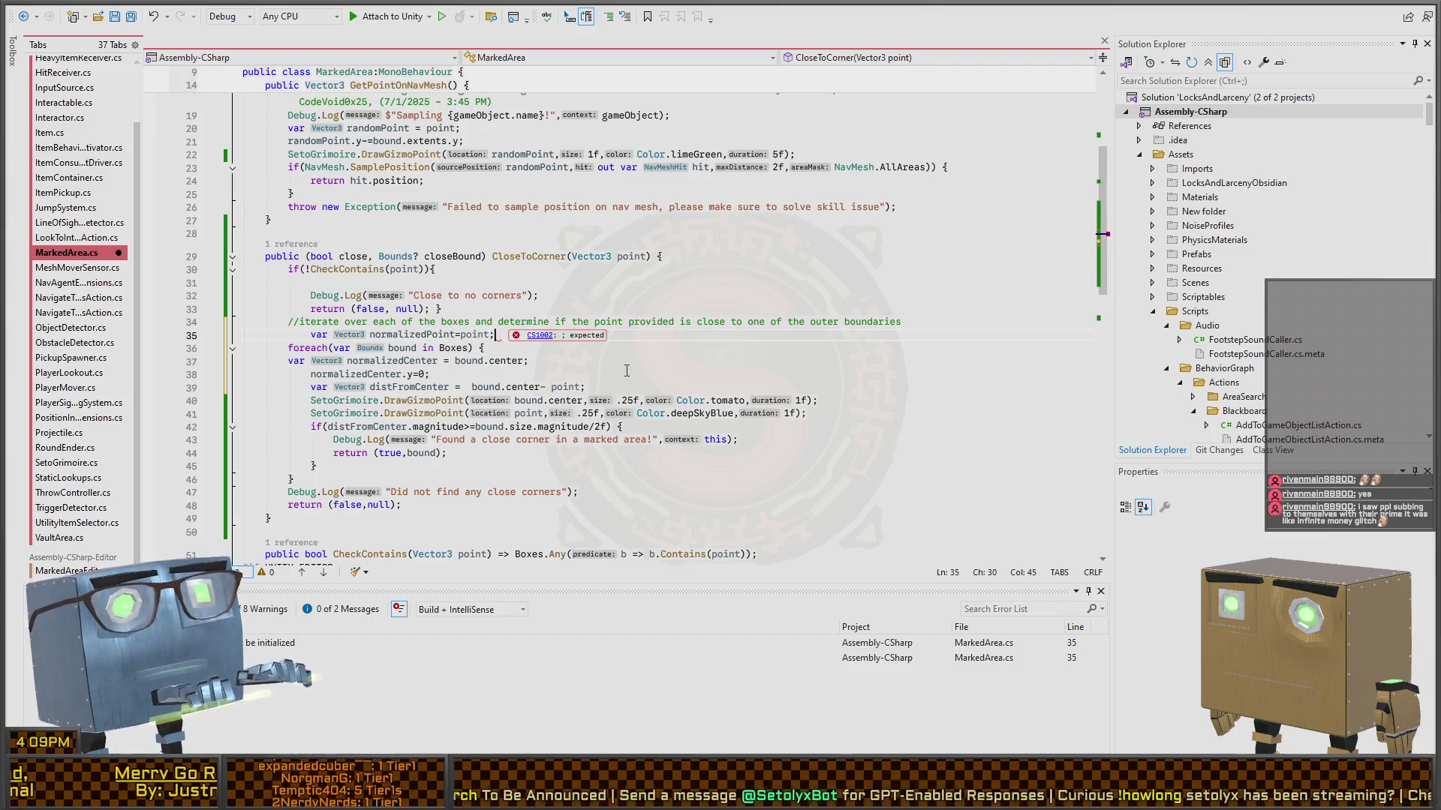
pyautogui.write('normalizedPoint.yu')
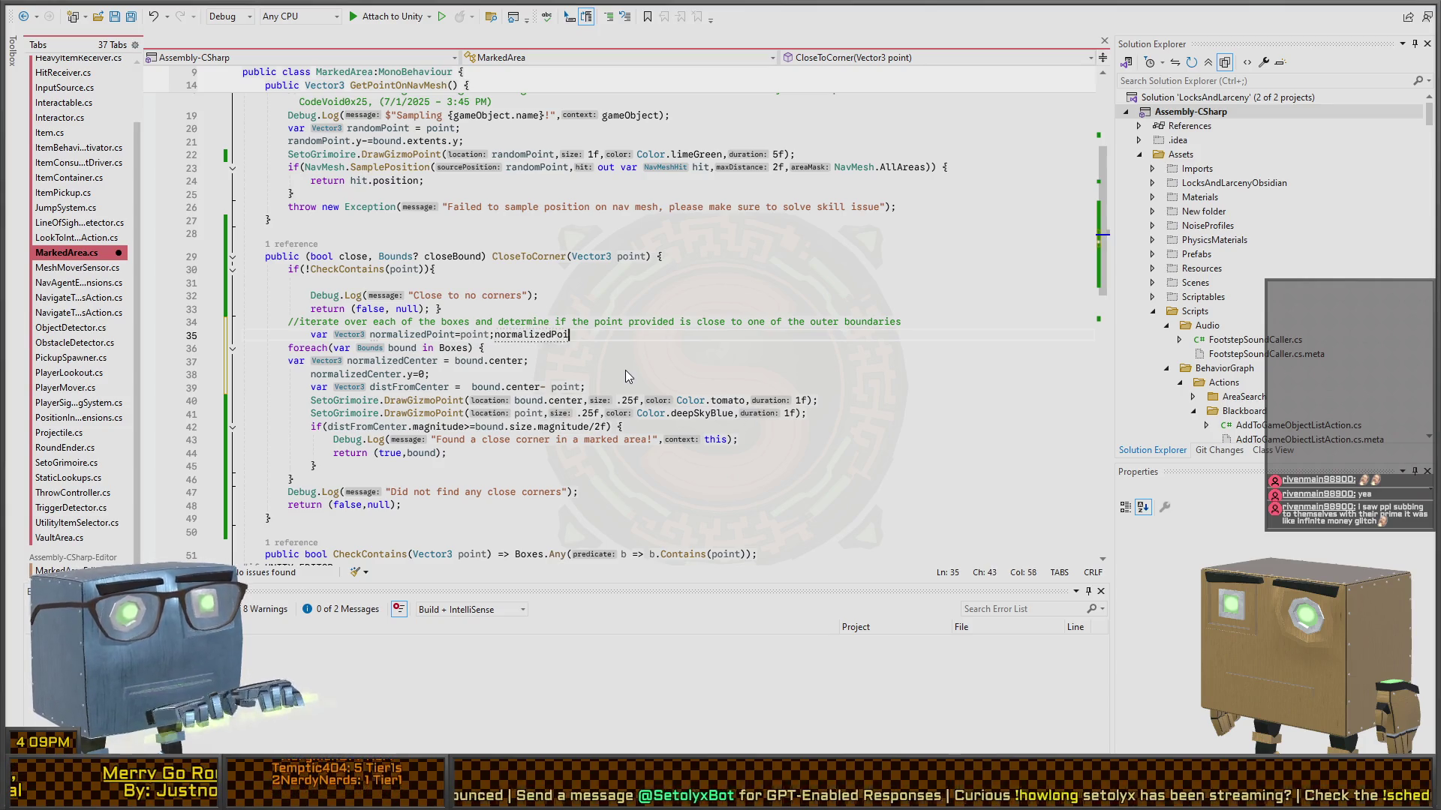
pyautogui.press('BackSpace')
pyautogui.write('=0;')
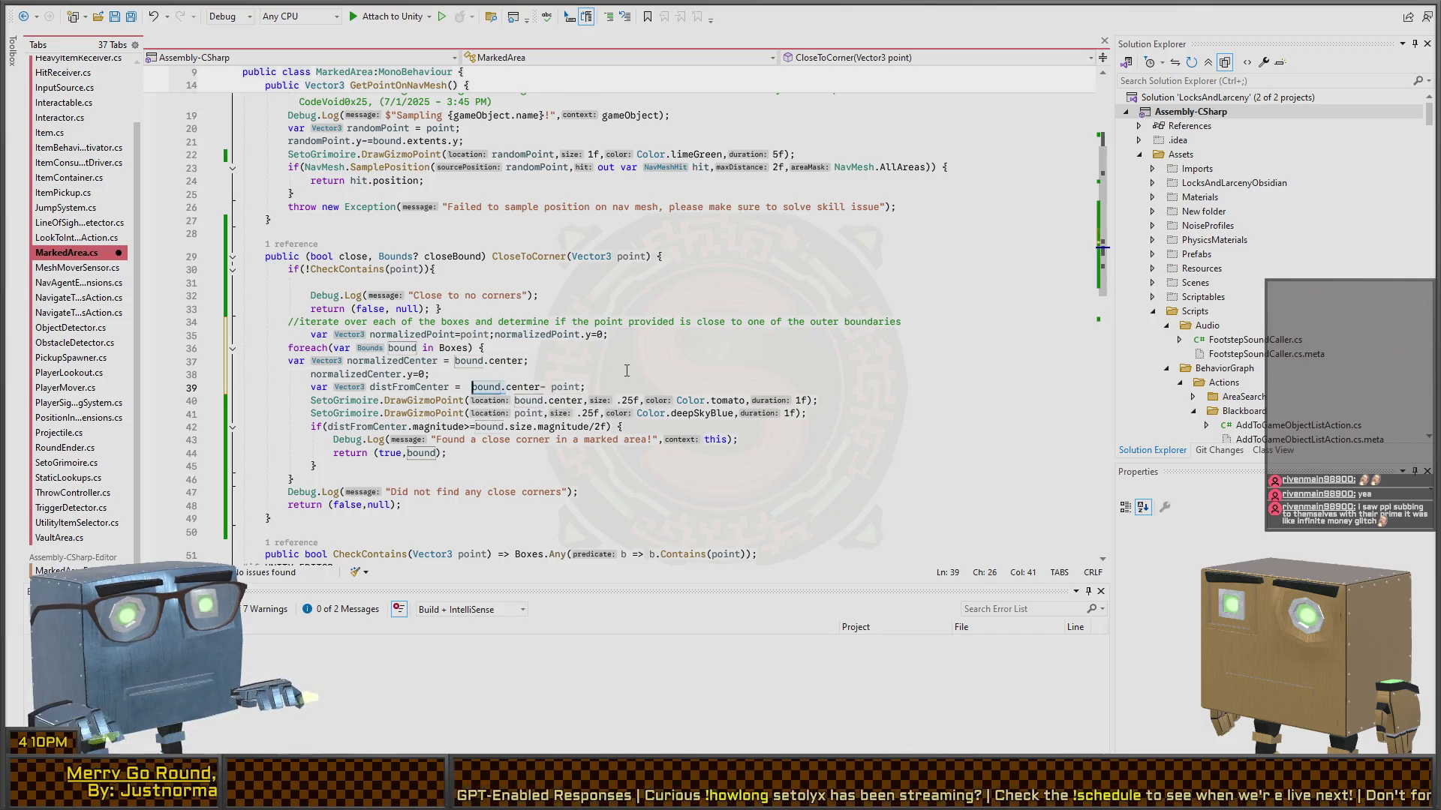
# - Compute distFromCenter from normalizedPoint minus normalizedCenter
pyautogui.press('Delete')
pyautogui.write('Ce')
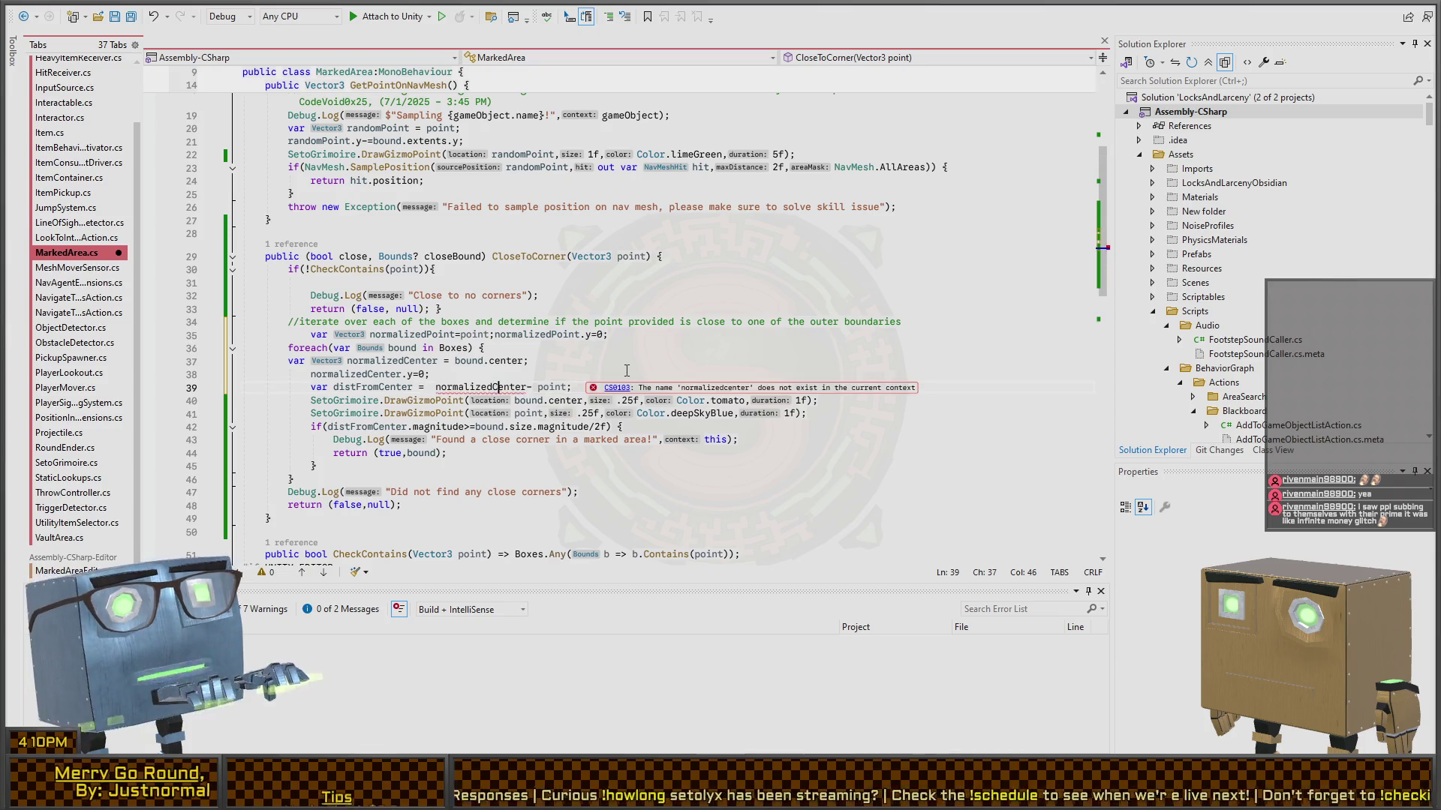
pyautogui.write('nter- normalized')
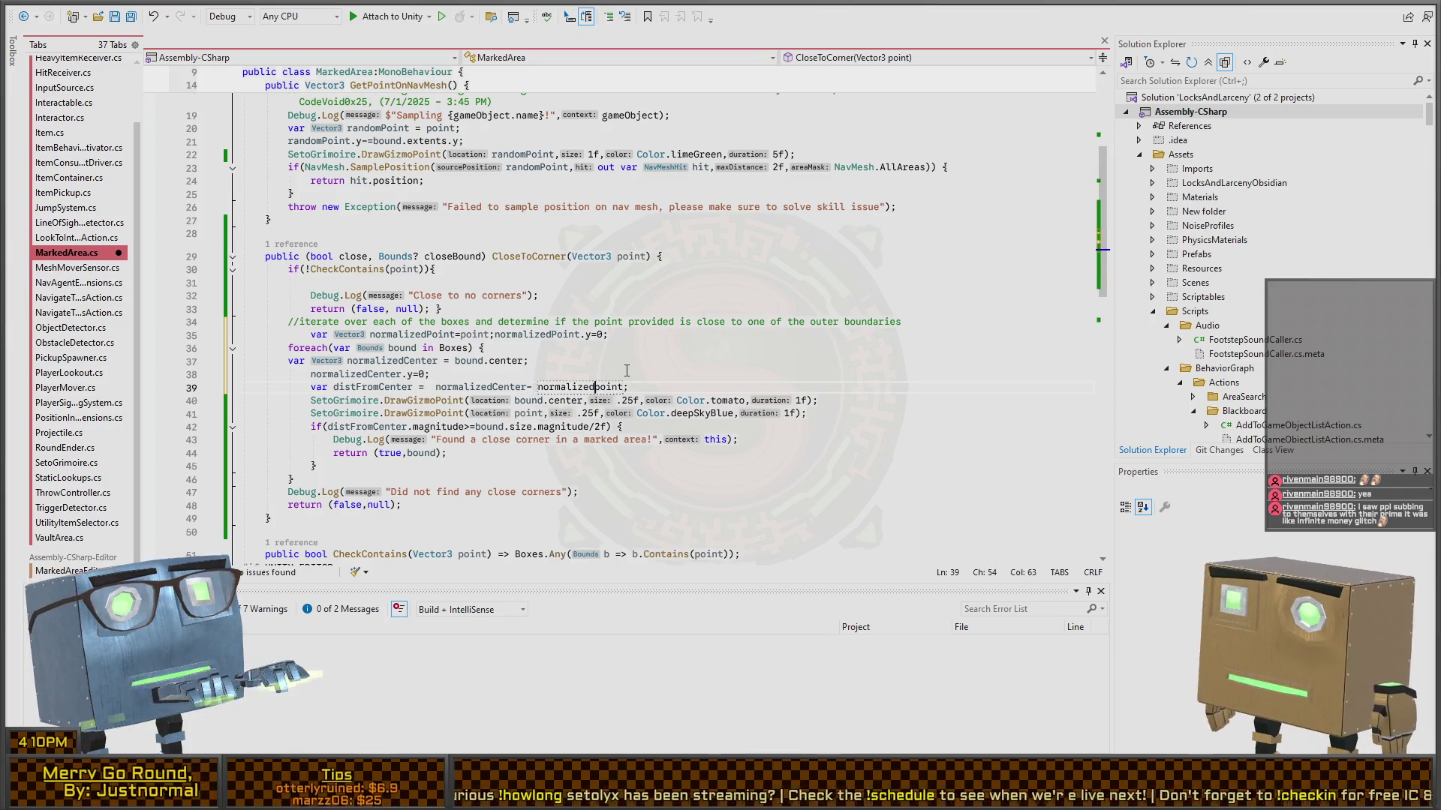
pyautogui.press('Right')
pyautogui.press('BackSpace')
pyautogui.write('P')
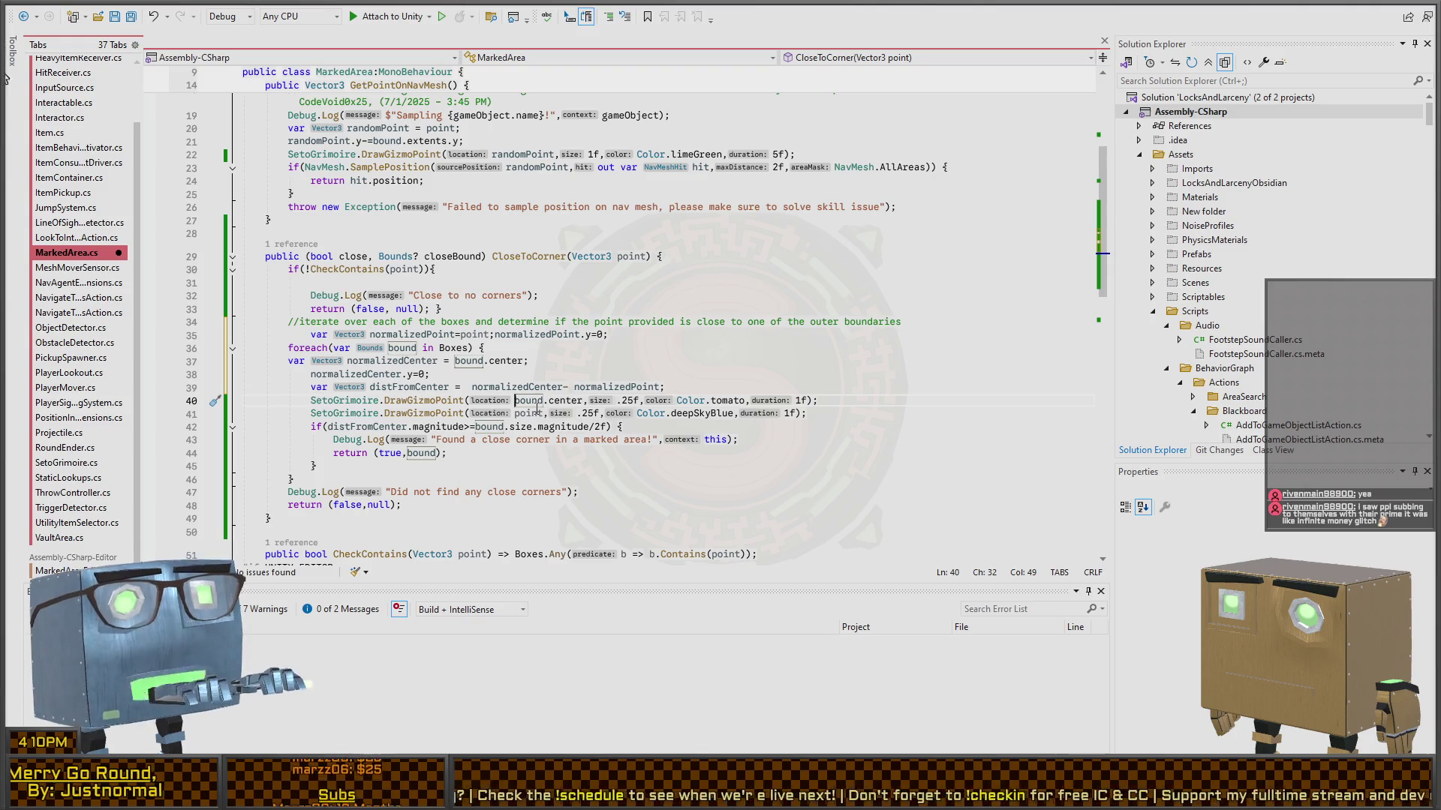
# - Delete the two DrawGizmoPoint lines and return to Unity
pyautogui.hotkey('shift', 'Down')
pyautogui.hotkey('shift', 'Down')
pyautogui.press('Delete')
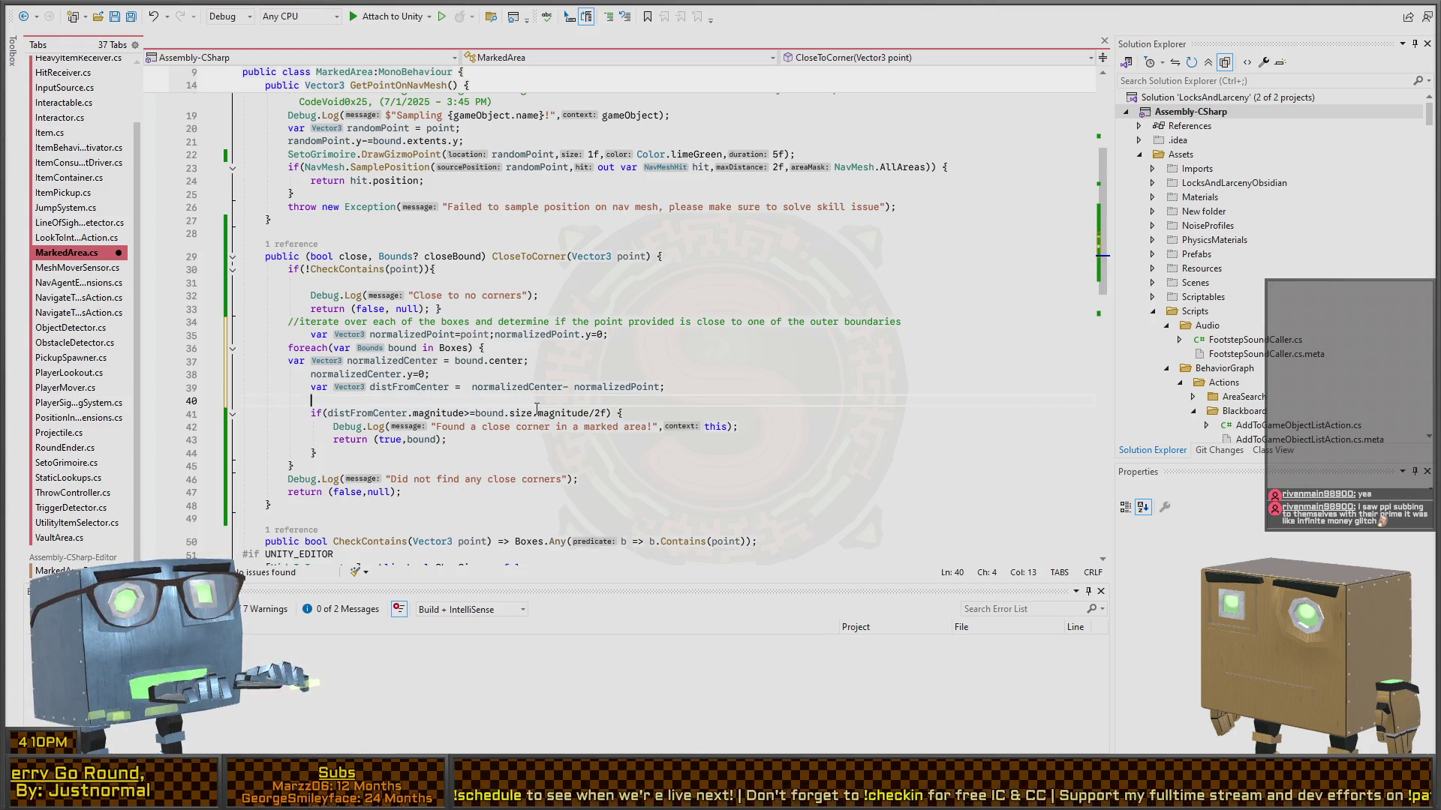
pyautogui.press('Up')
pyautogui.press('End')
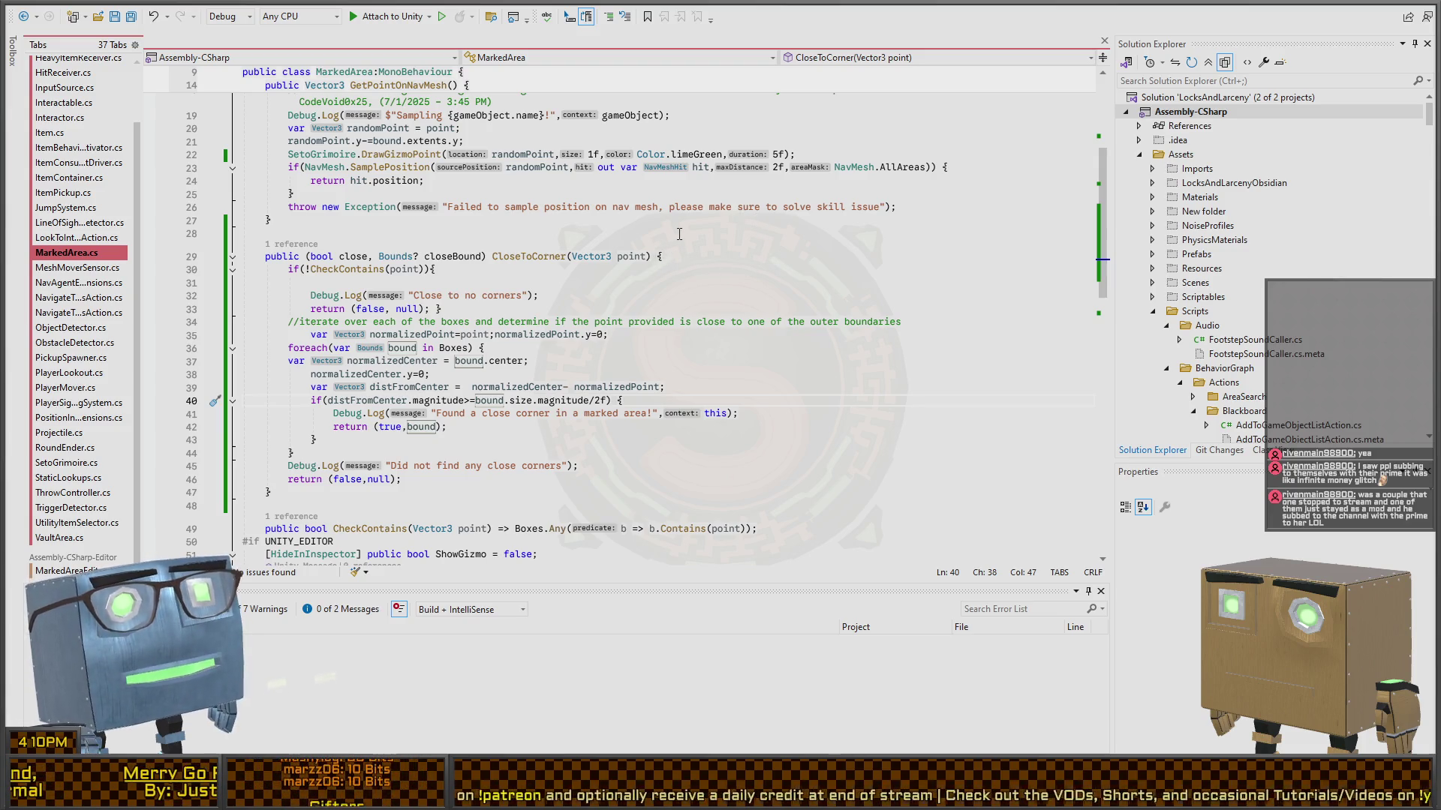
pyautogui.hotkey('alt', 'Tab')
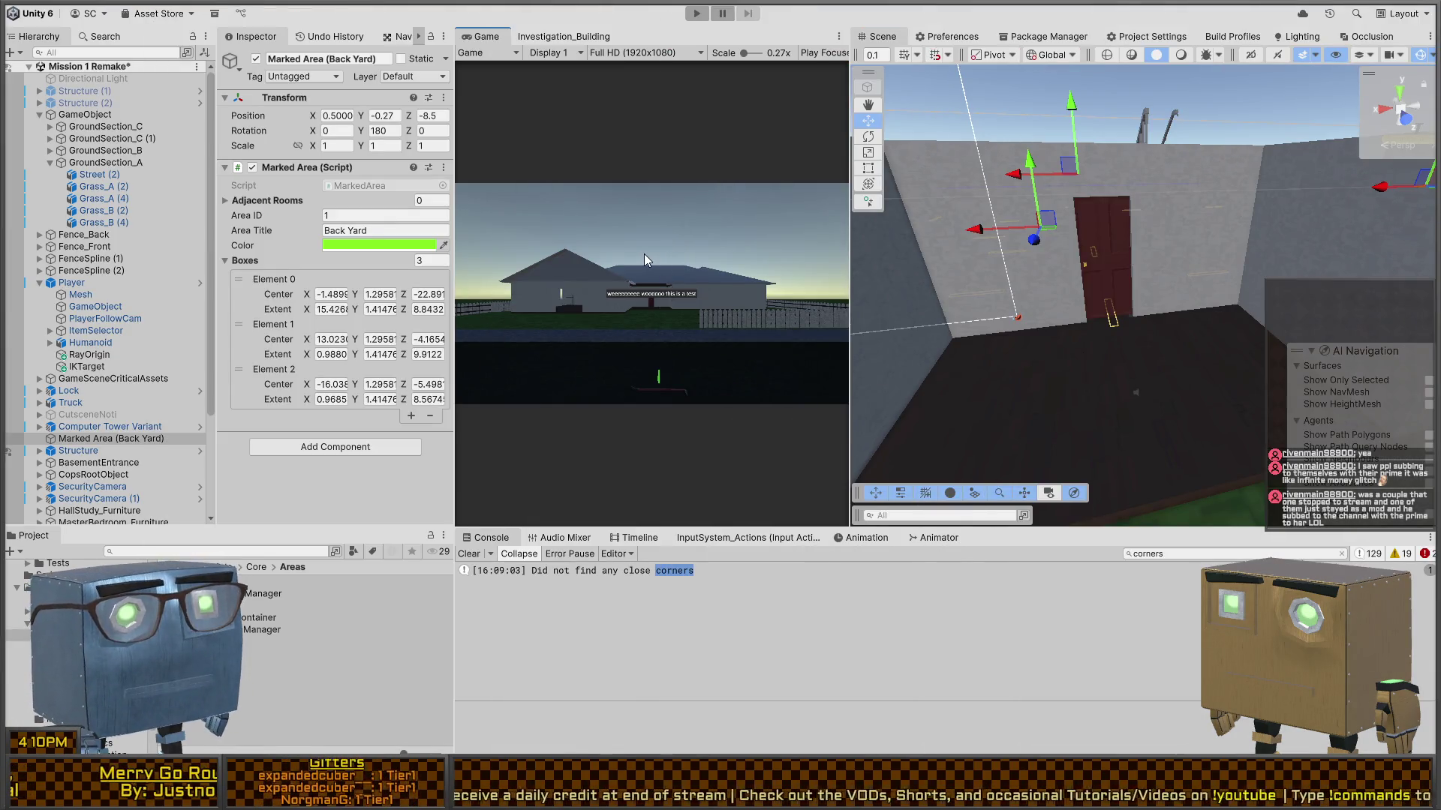
# - Start the play-test, walk the player to the back-yard door and open it with F
pyautogui.hotkey('shift', 'space')
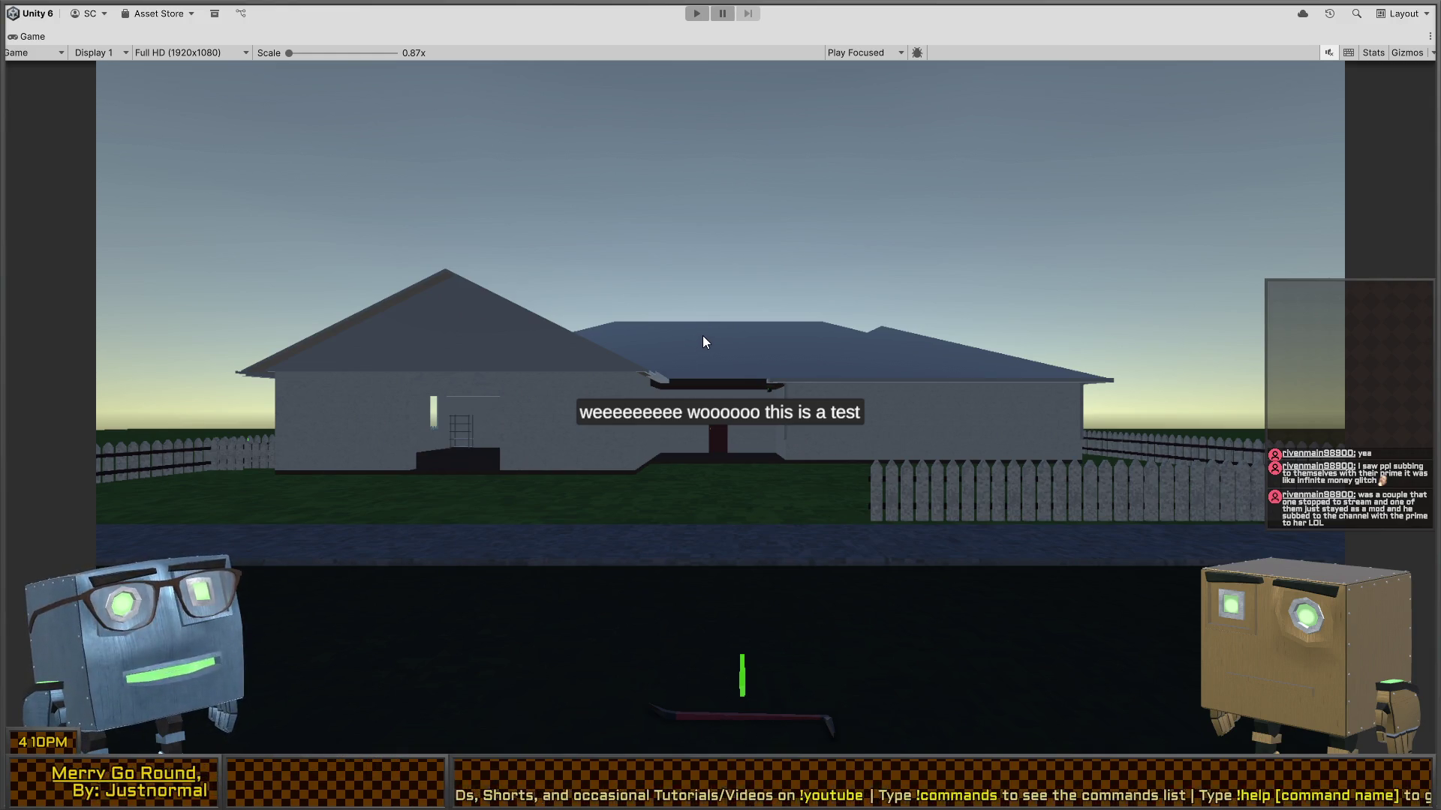
pyautogui.hotkey('shift', 'space')
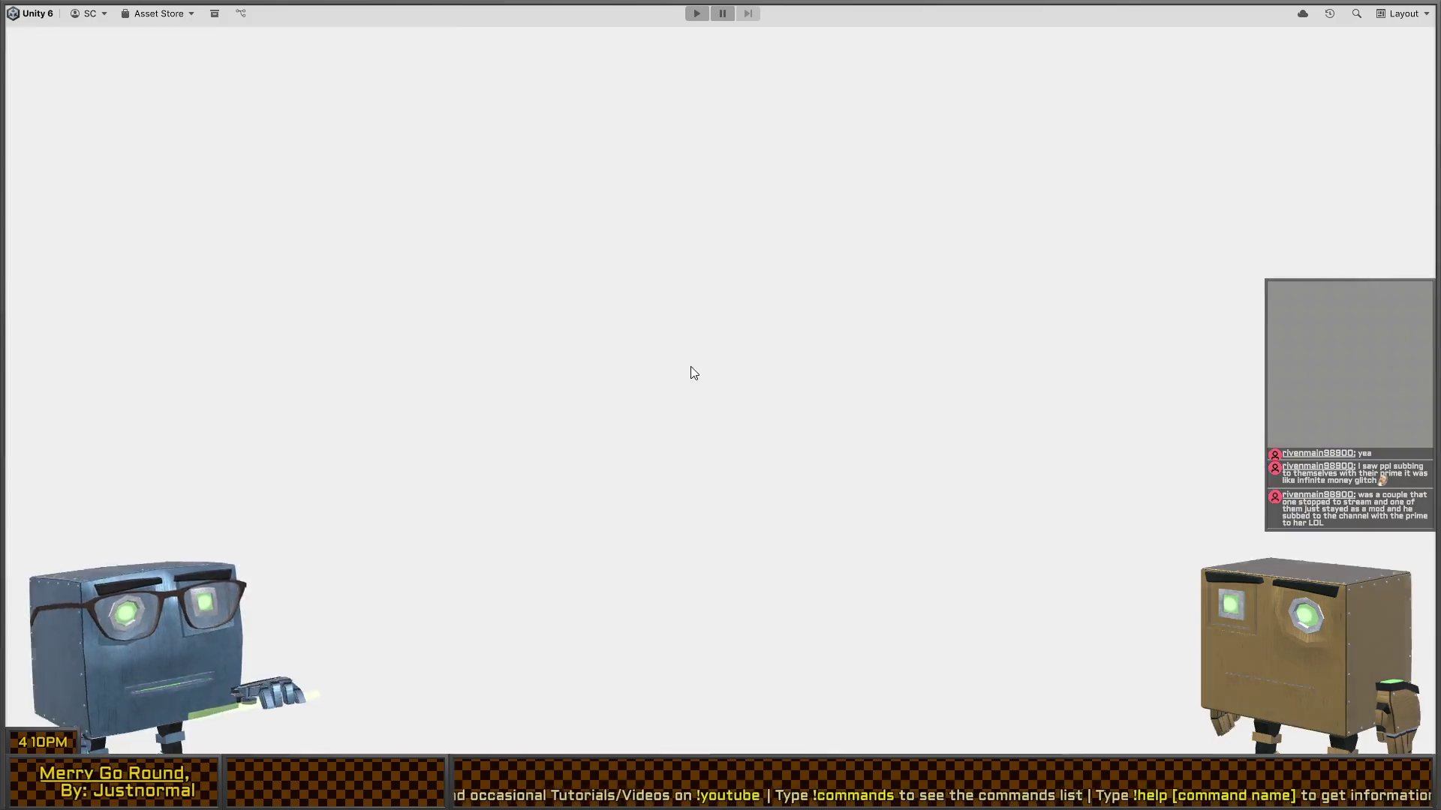
pyautogui.hotkey('ctrl', 'p')
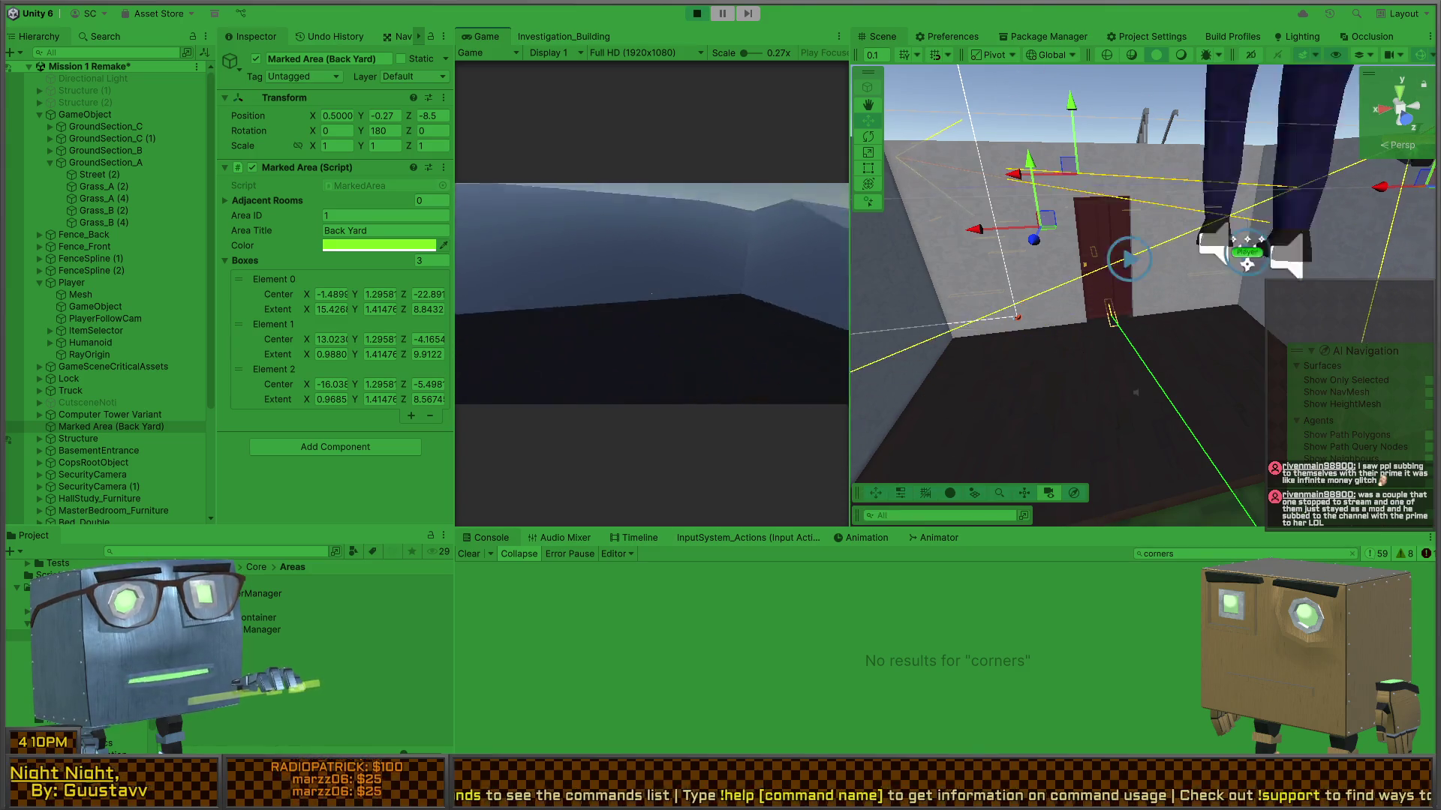
pyautogui.press('w')
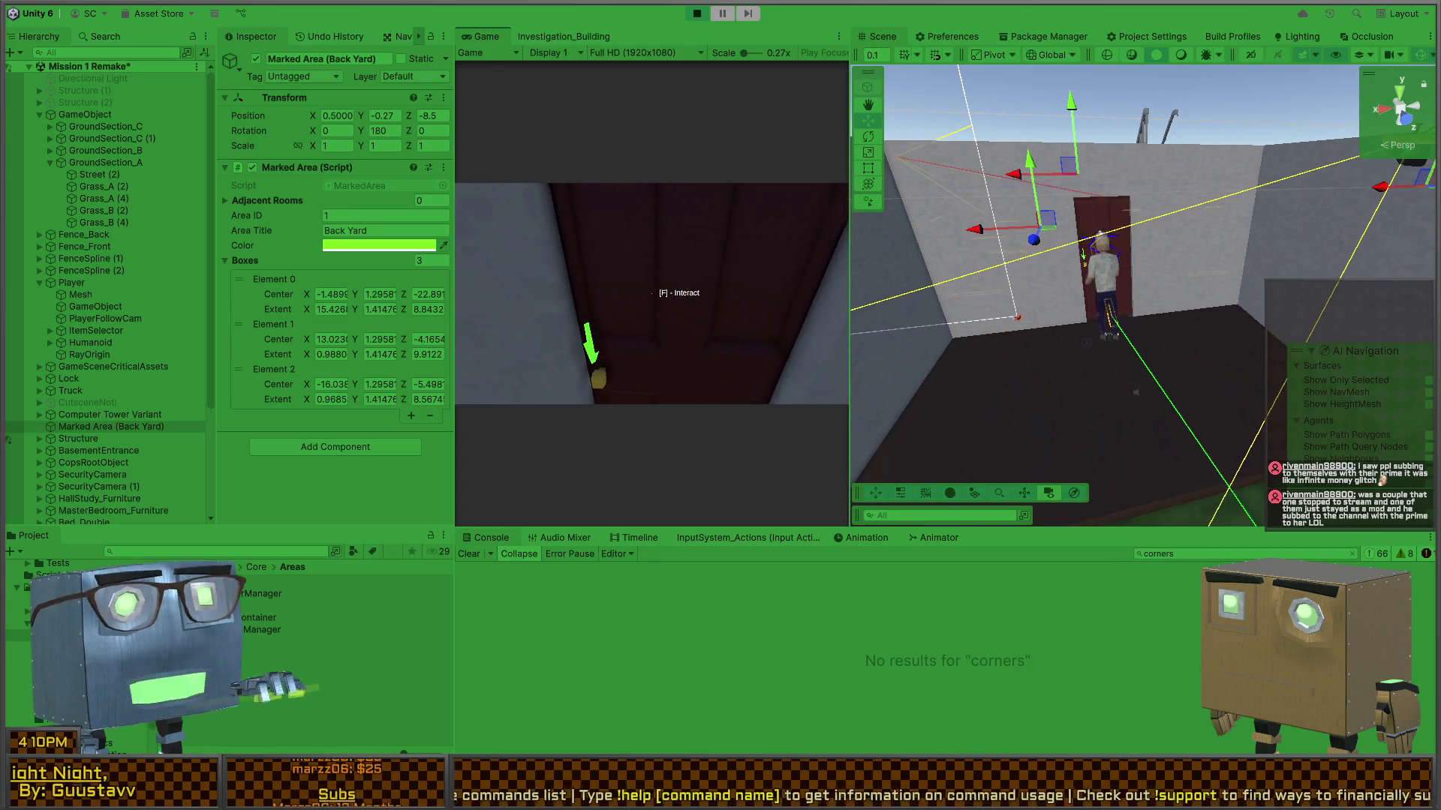
pyautogui.press('f')
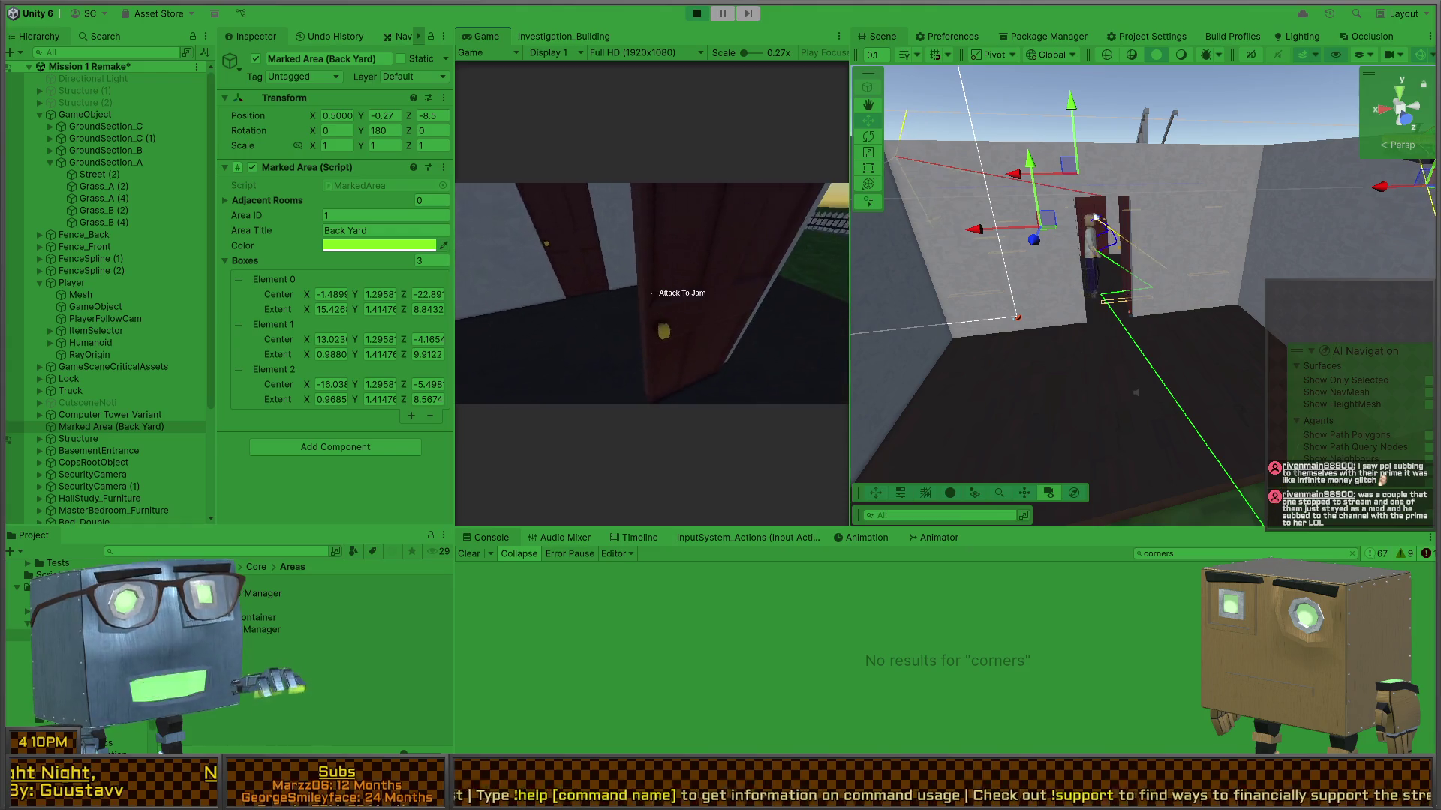
pyautogui.press('f')
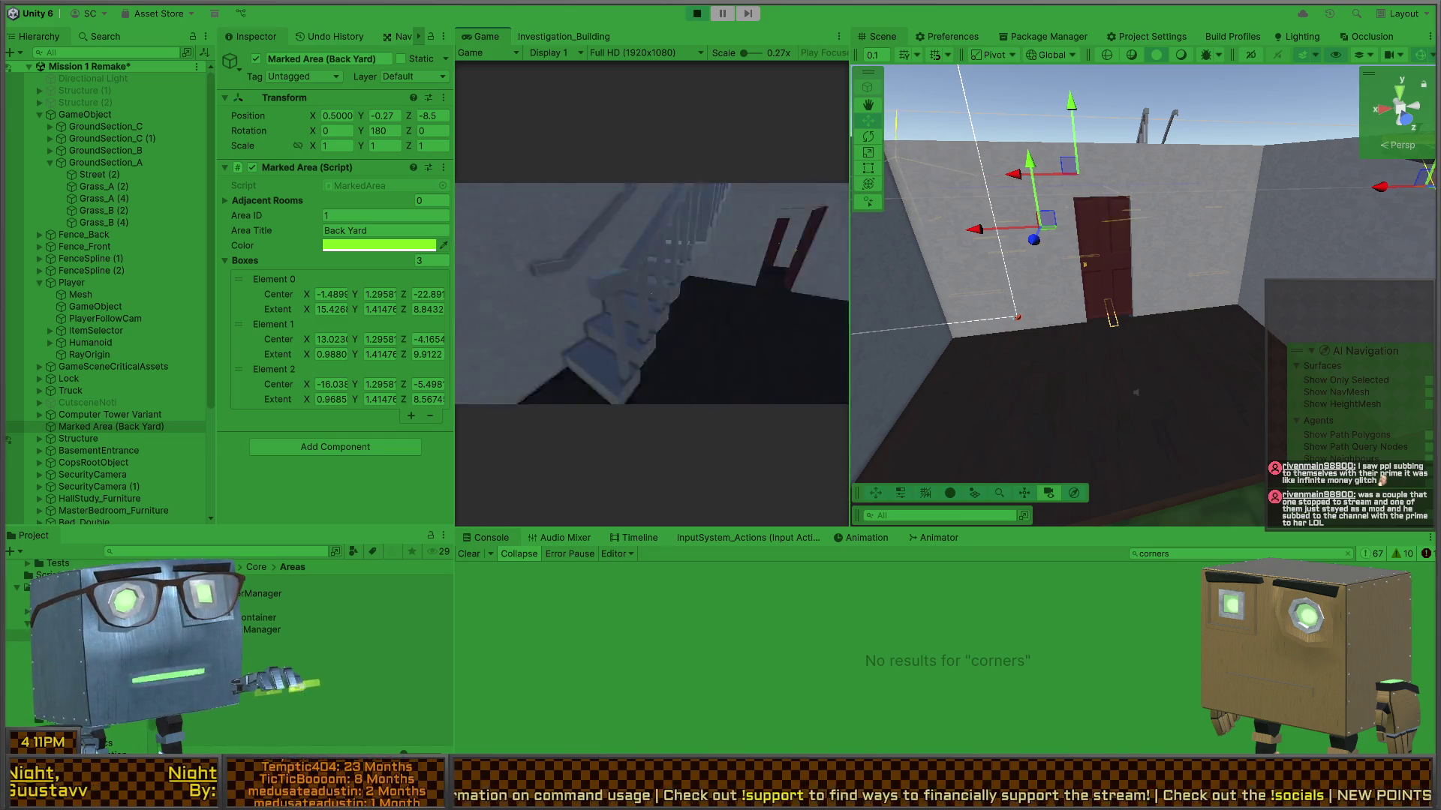
# - Walk the player up the staircase past the railings, then maximize the Scene view looking down on the house
pyautogui.press('w')
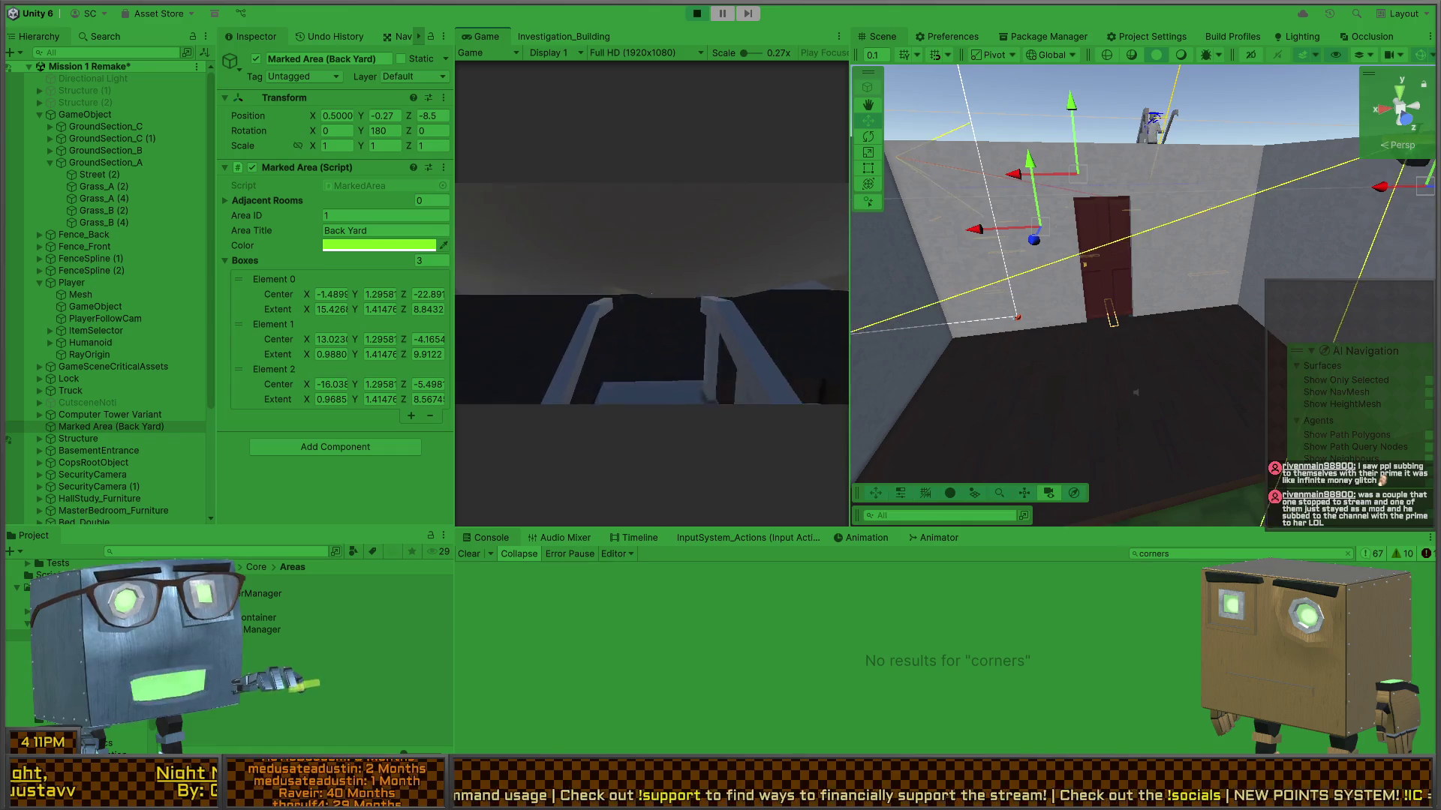
pyautogui.press('w')
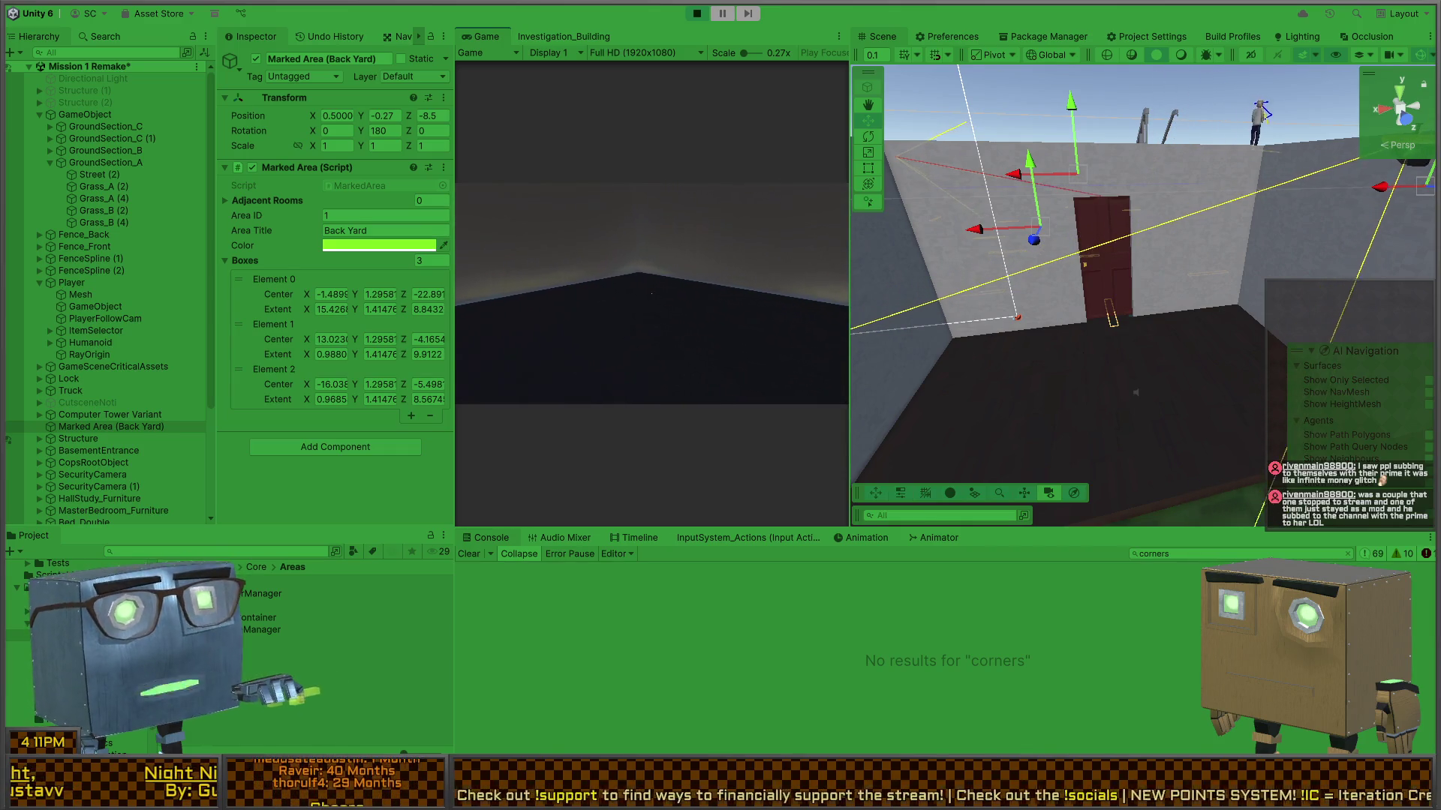
pyautogui.hotkey('shift', 'space')
pyautogui.hotkey('shift', 'space')
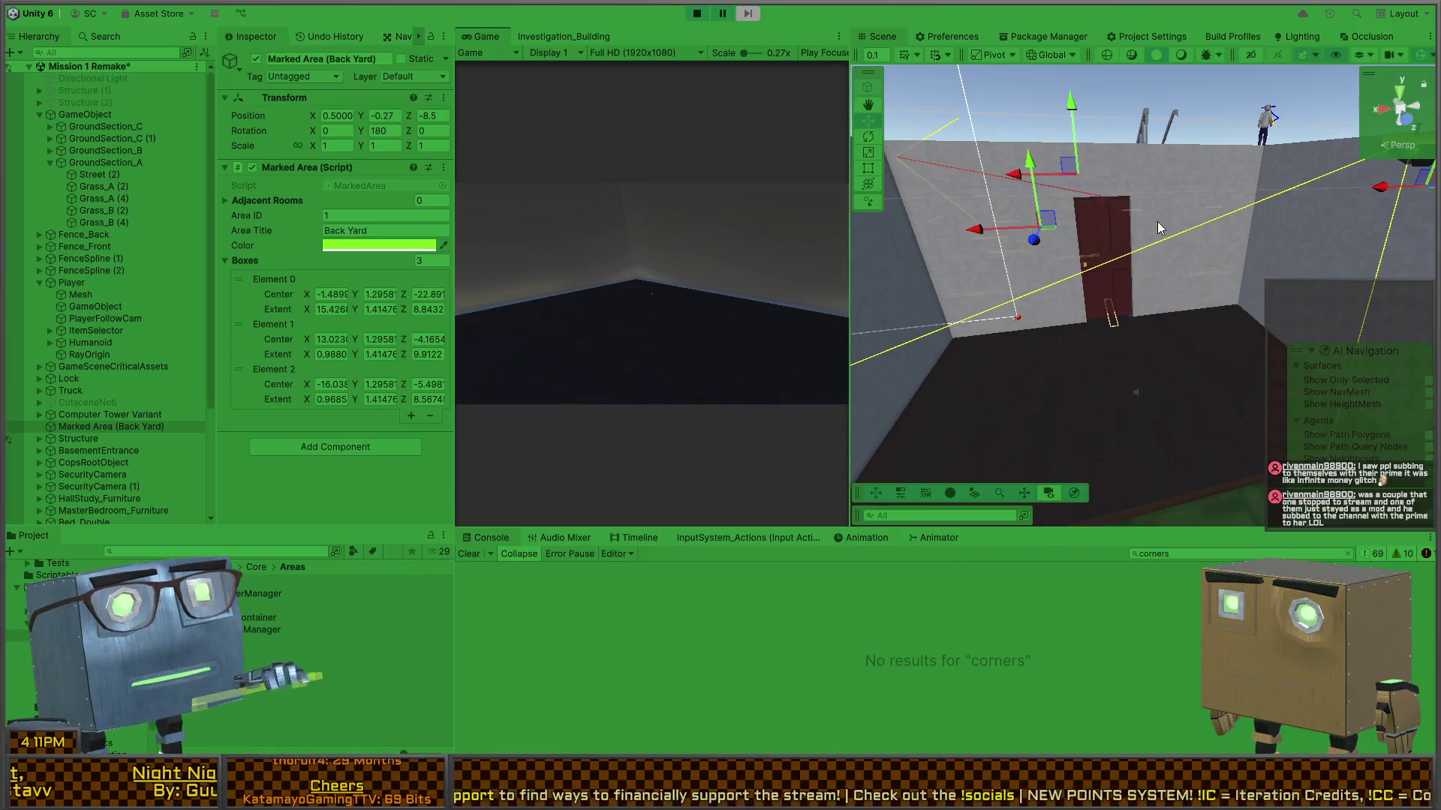
pyautogui.hotkey('shift', 'space')
pyautogui.moveTo(939, 319)
pyautogui.mouseDown()
pyautogui.moveTo(936, 451)
pyautogui.moveTo(773, 415)
pyautogui.moveTo(862, 405)
pyautogui.moveTo(749, 349)
pyautogui.moveTo(409, 291)
pyautogui.moveTo(616, 349)
pyautogui.moveTo(680, 386)
pyautogui.moveTo(758, 383)
pyautogui.moveTo(692, 384)
pyautogui.moveTo(705, 348)
pyautogui.moveTo(651, 336)
pyautogui.moveTo(723, 302)
pyautogui.moveTo(1116, 345)
pyautogui.moveTo(1110, 325)
pyautogui.moveTo(1003, 302)
pyautogui.mouseUp()
# - Restart play mode with Ctrl+P
pyautogui.scroll(-5, 682, 319)
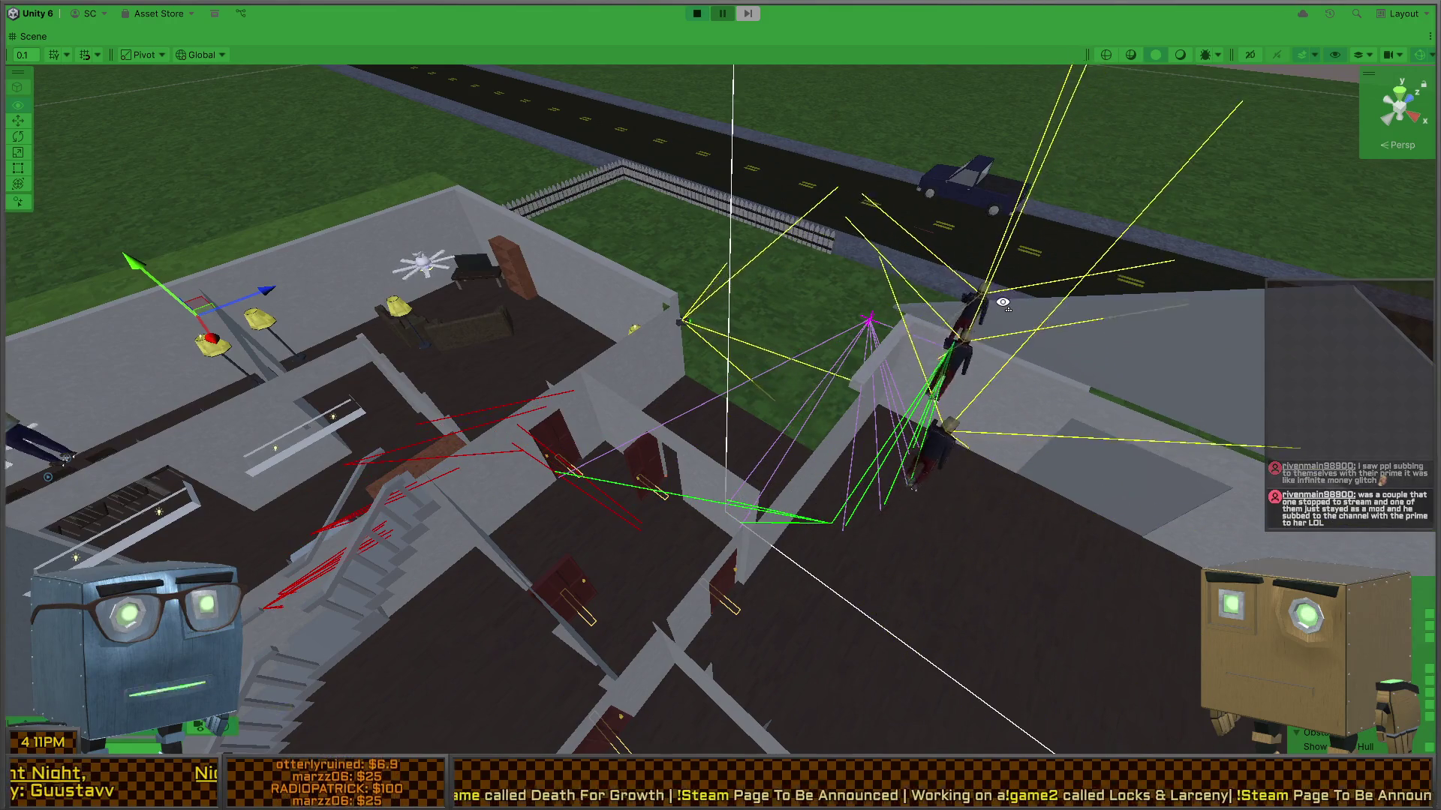
pyautogui.hotkey('ctrl', 'p')
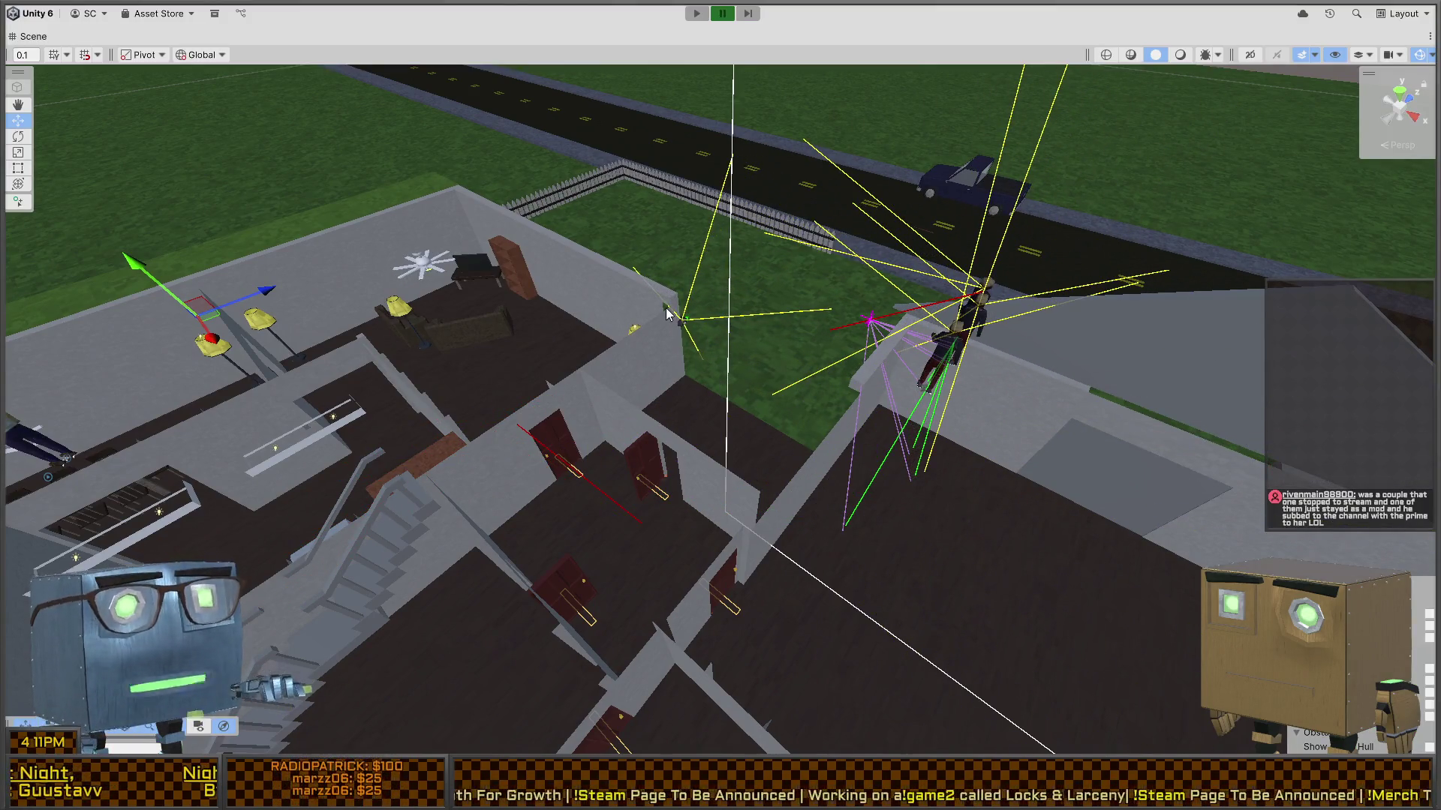
pyautogui.hotkey('ctrl', 'p')
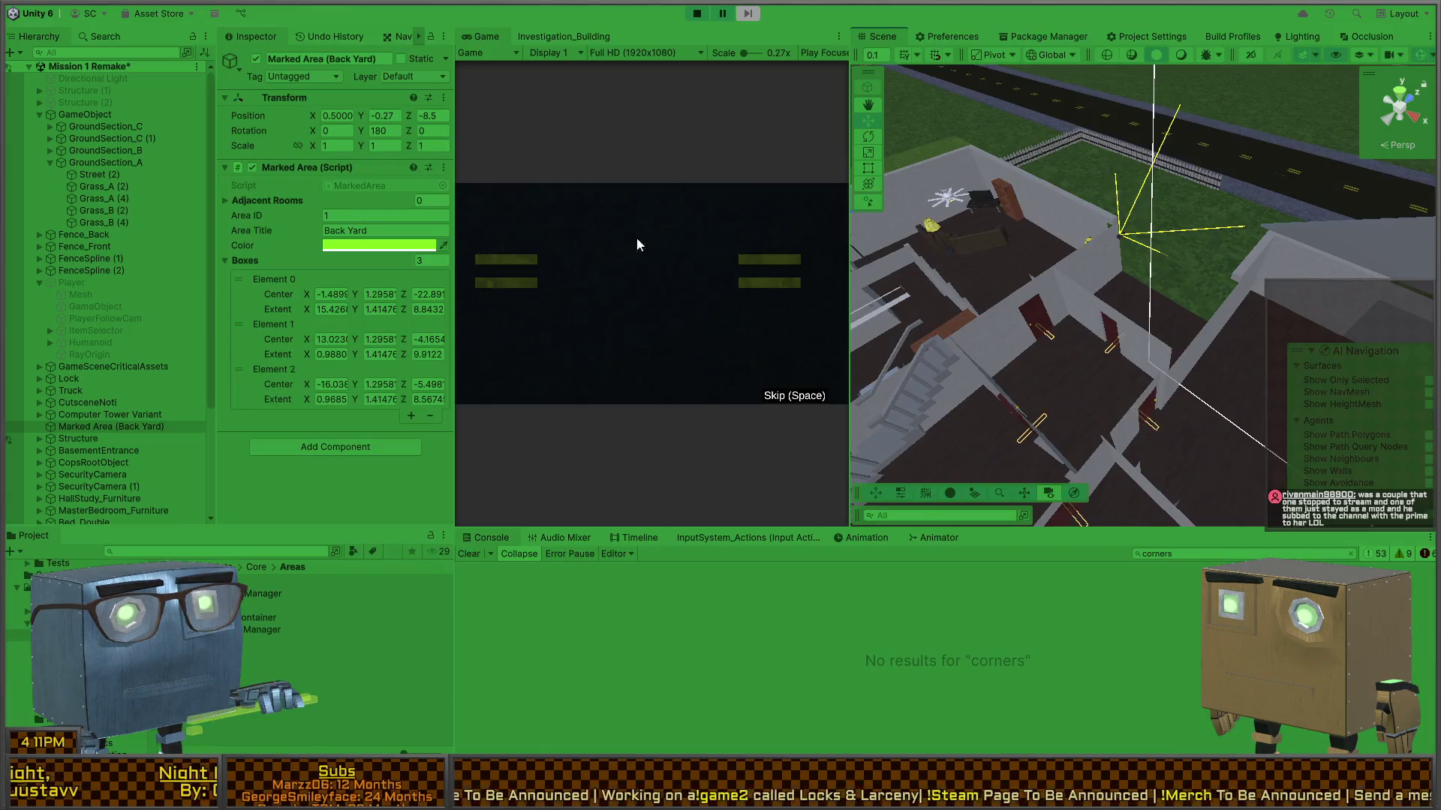
# - Walk the player across the road into the house entrance, turn to face the road, and restore the editor layout
pyautogui.press('w')
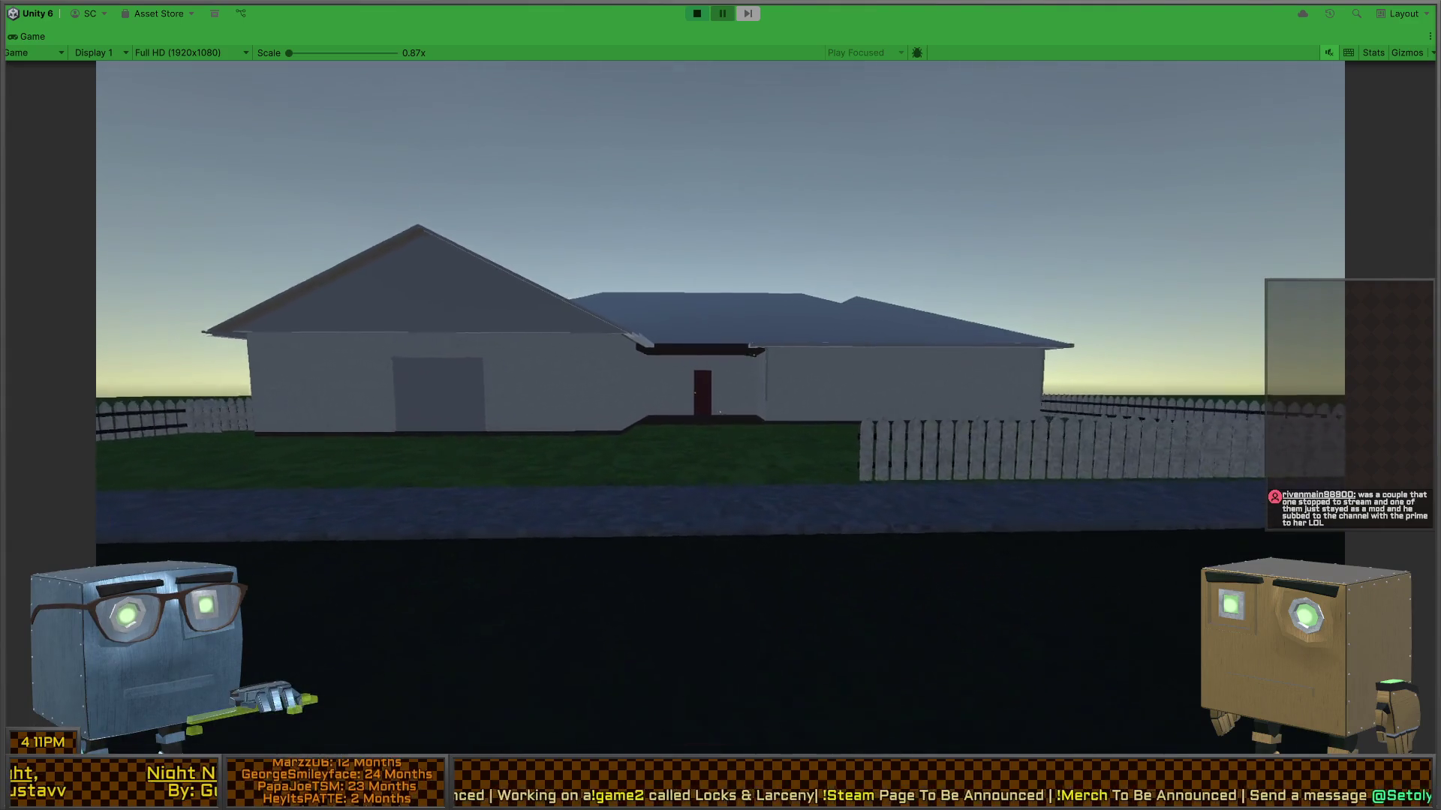
pyautogui.press('w')
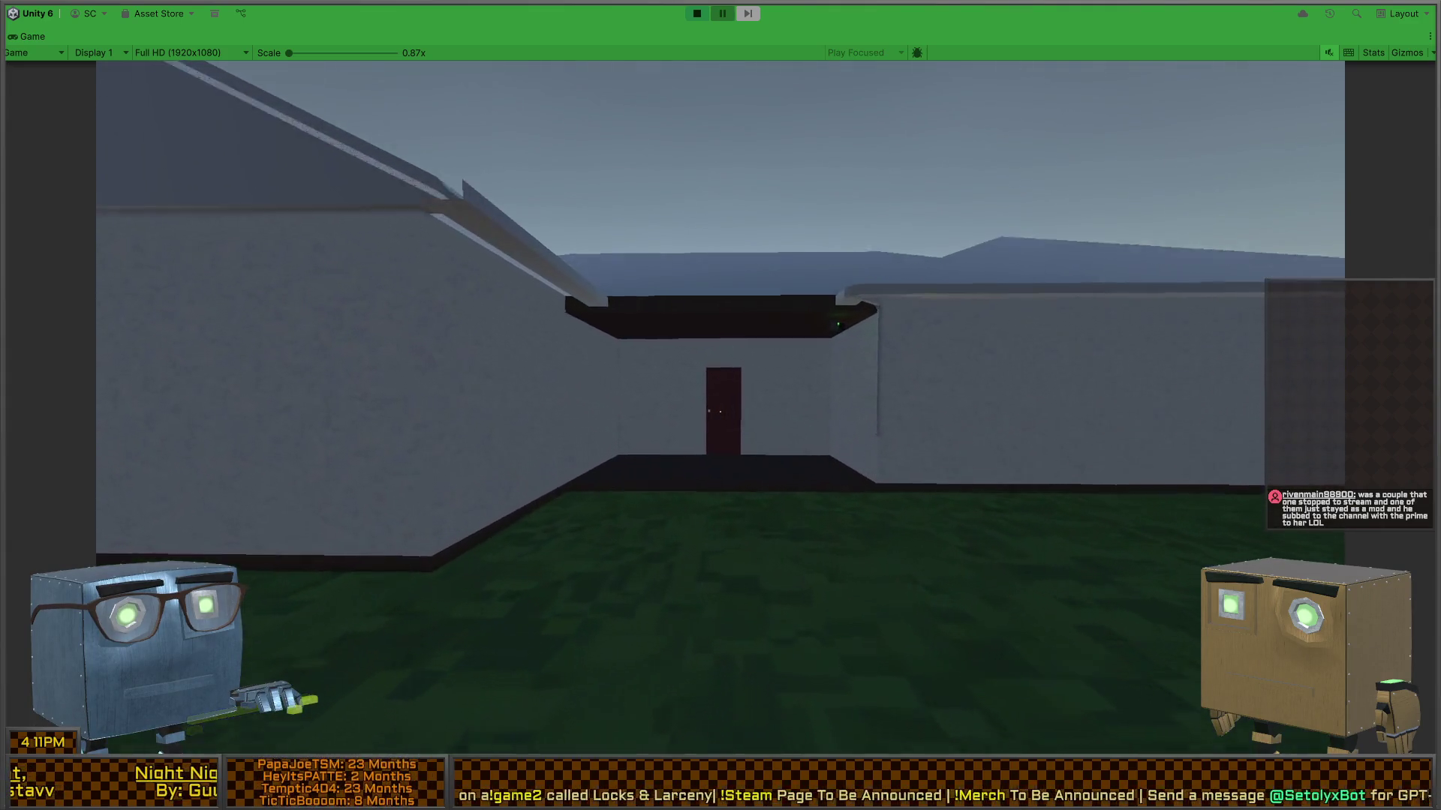
pyautogui.press('w')
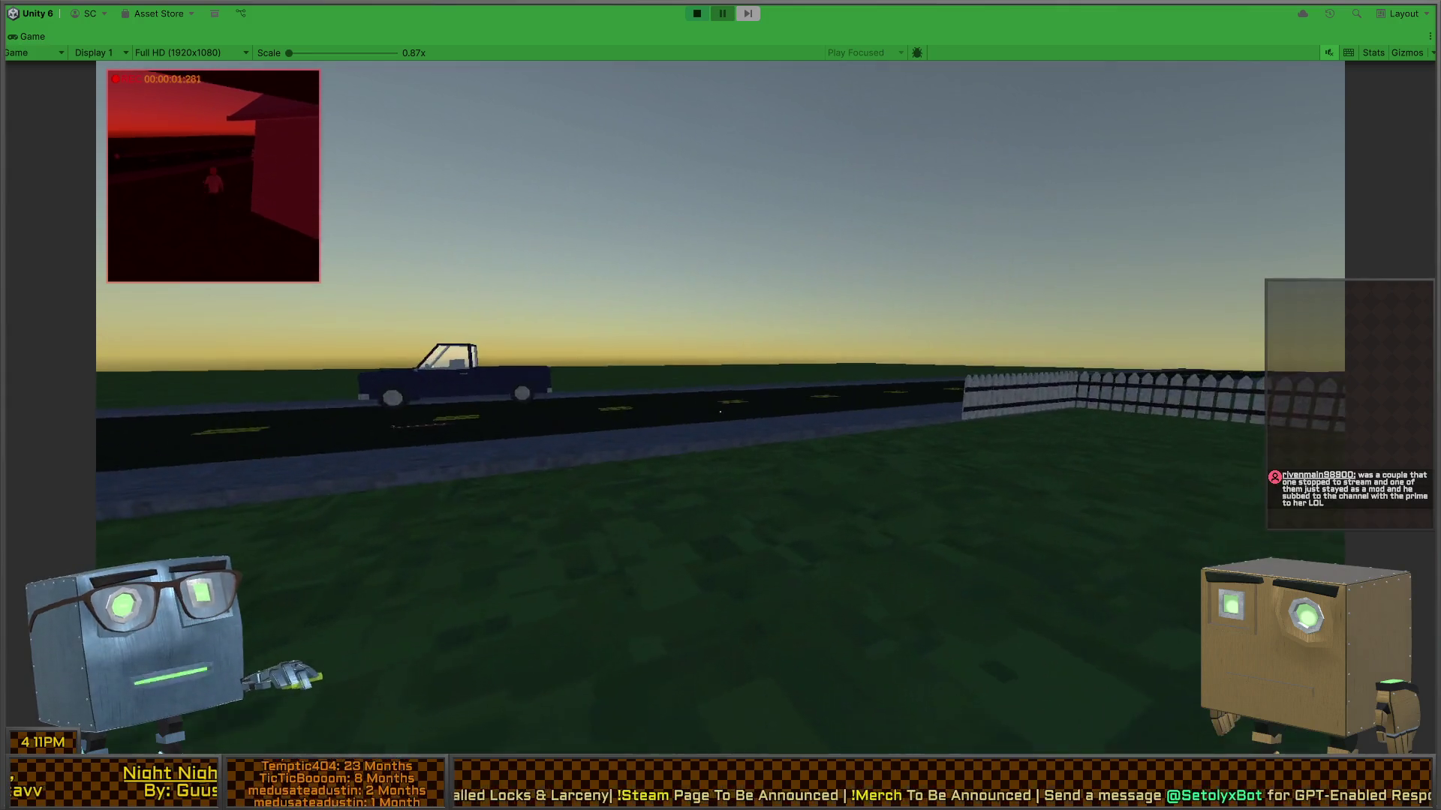
pyautogui.press('w')
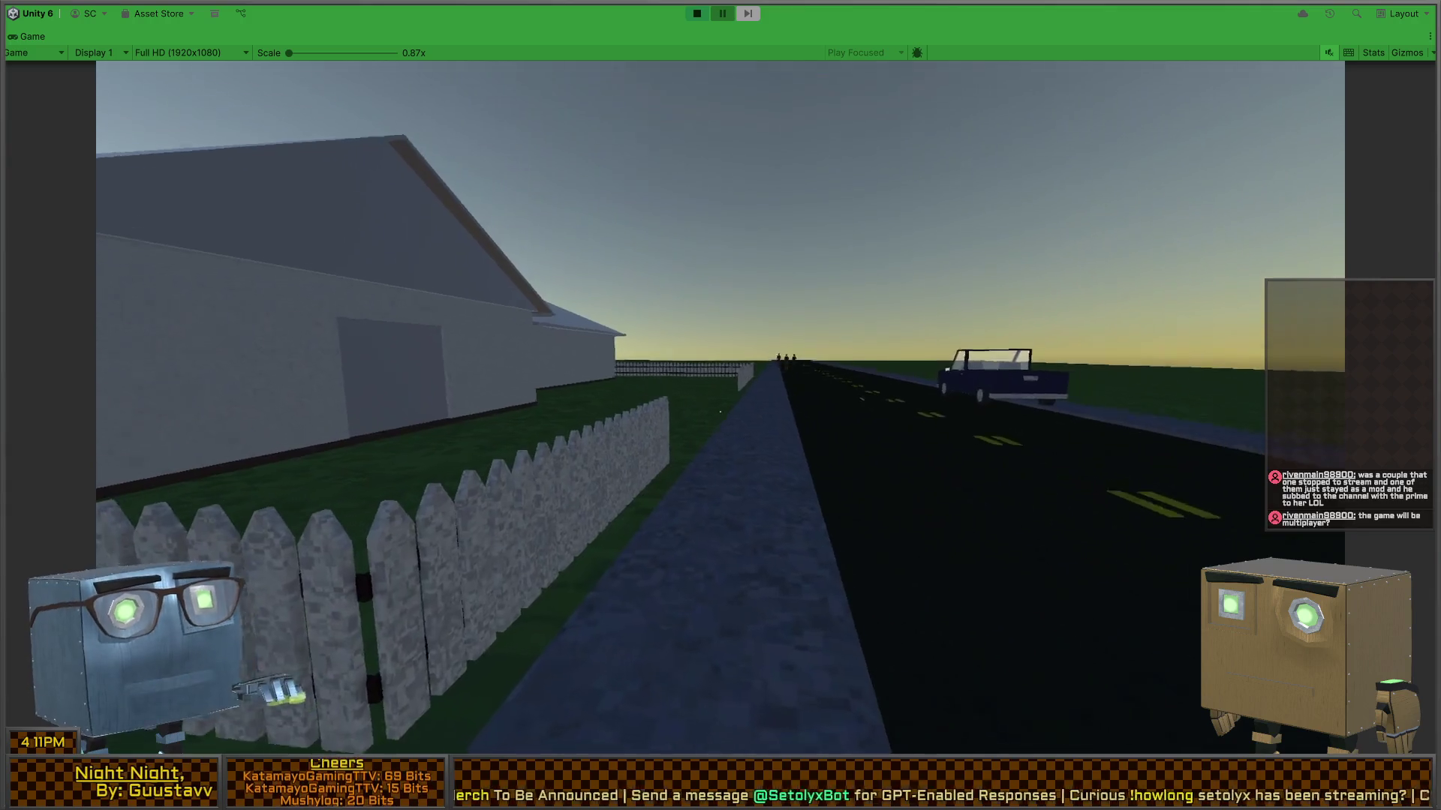
pyautogui.hotkey('shift', 'space')
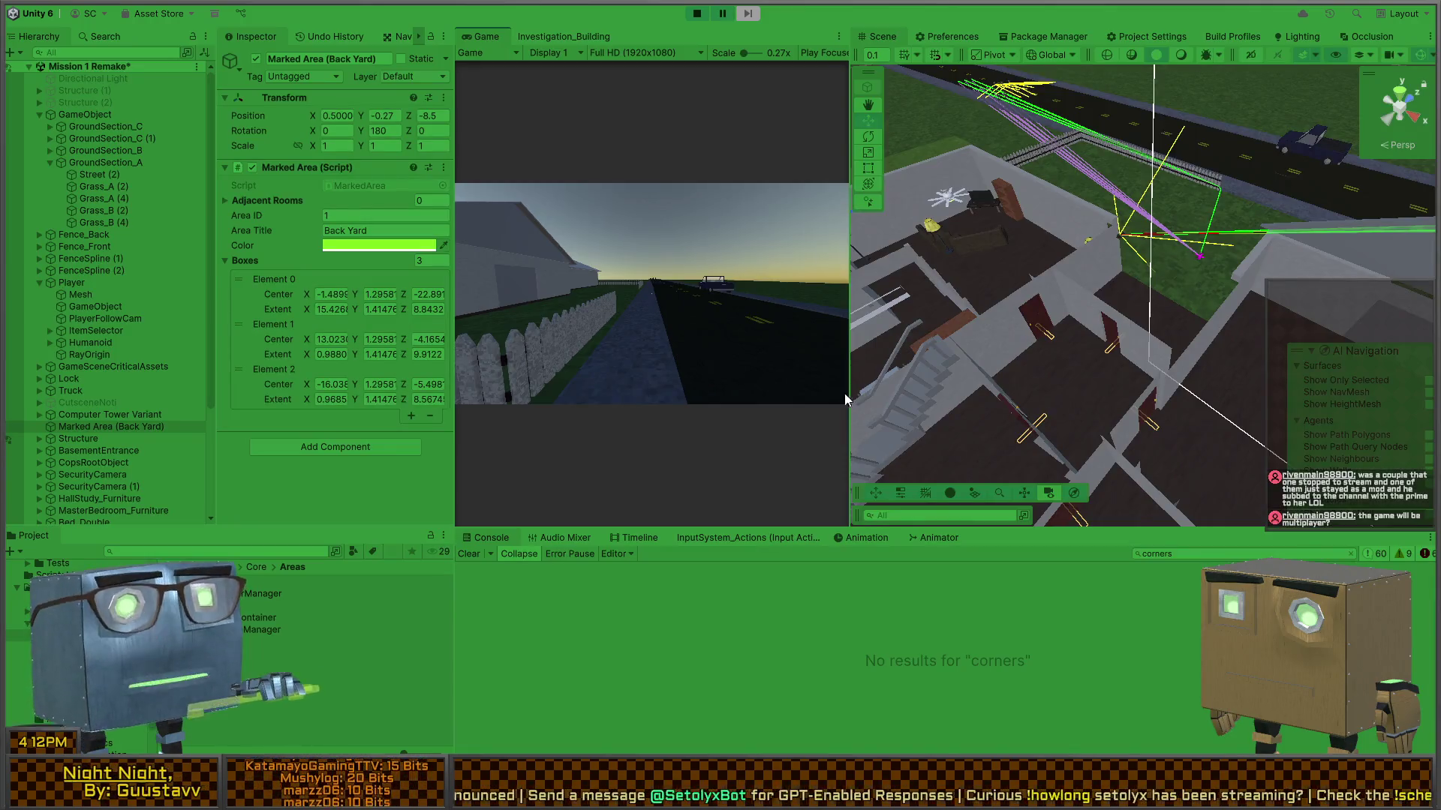
# - Orbit the Scene view around the NPCs and security camera to inspect their sight lines, maximized then restored
pyautogui.moveTo(1184, 266)
pyautogui.mouseDown()
pyautogui.moveTo(1147, 300)
pyautogui.moveTo(1098, 313)
pyautogui.moveTo(989, 242)
pyautogui.moveTo(923, 282)
pyautogui.moveTo(957, 376)
pyautogui.moveTo(855, 392)
pyautogui.moveTo(810, 380)
pyautogui.moveTo(705, 416)
pyautogui.mouseUp()
pyautogui.hotkey('shift', 'space')
pyautogui.scroll(10, 705, 417)
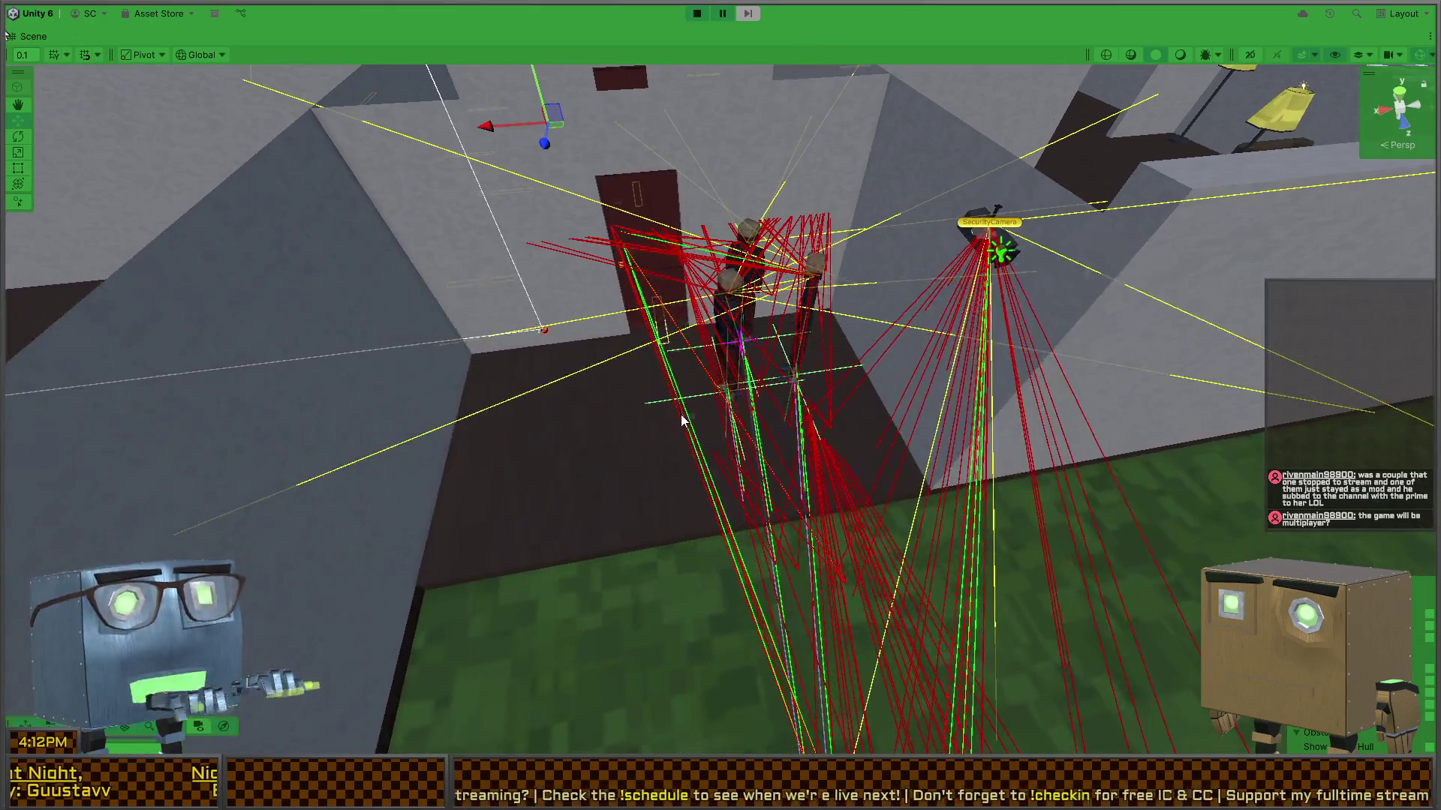
pyautogui.hotkey('shift', 'space')
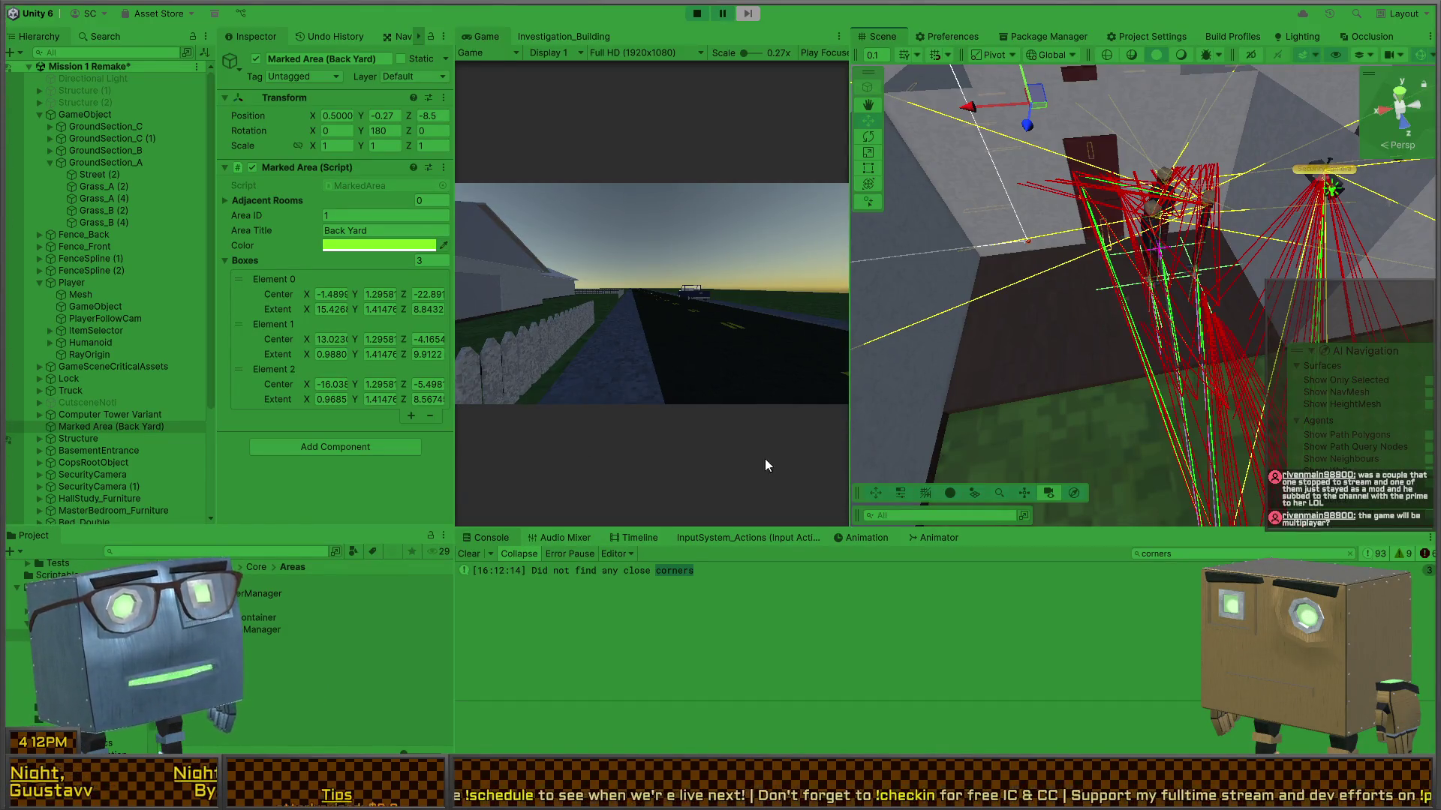
pyautogui.moveTo(1100, 296)
pyautogui.mouseDown()
pyautogui.moveTo(1137, 338)
pyautogui.moveTo(1215, 233)
pyautogui.moveTo(1433, 255)
pyautogui.moveTo(119, 273)
pyautogui.moveTo(286, 258)
pyautogui.moveTo(126, 239)
pyautogui.moveTo(30, 255)
pyautogui.moveTo(1370, 277)
pyautogui.moveTo(1167, 301)
pyautogui.mouseUp()
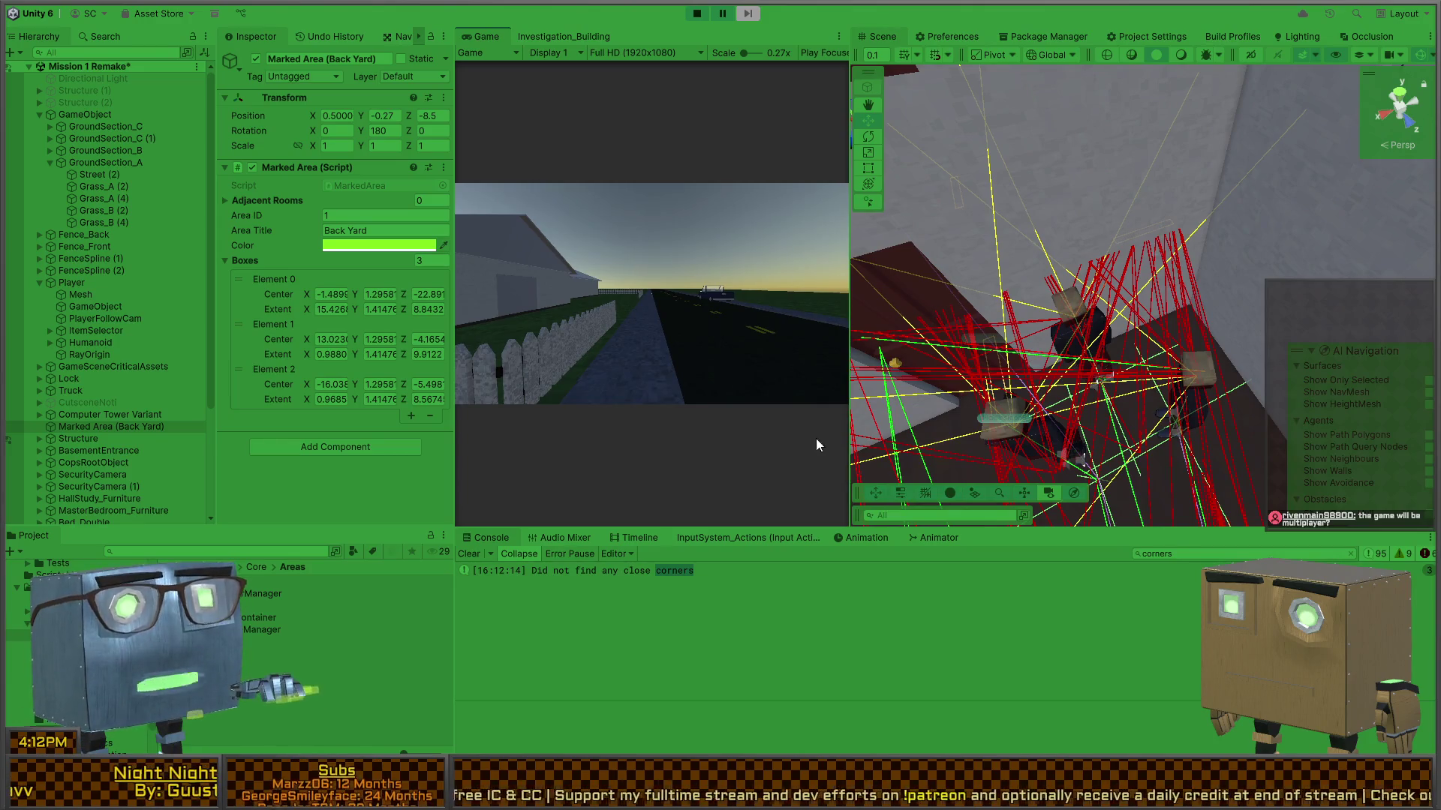
pyautogui.hotkey('alt', 'Tab')
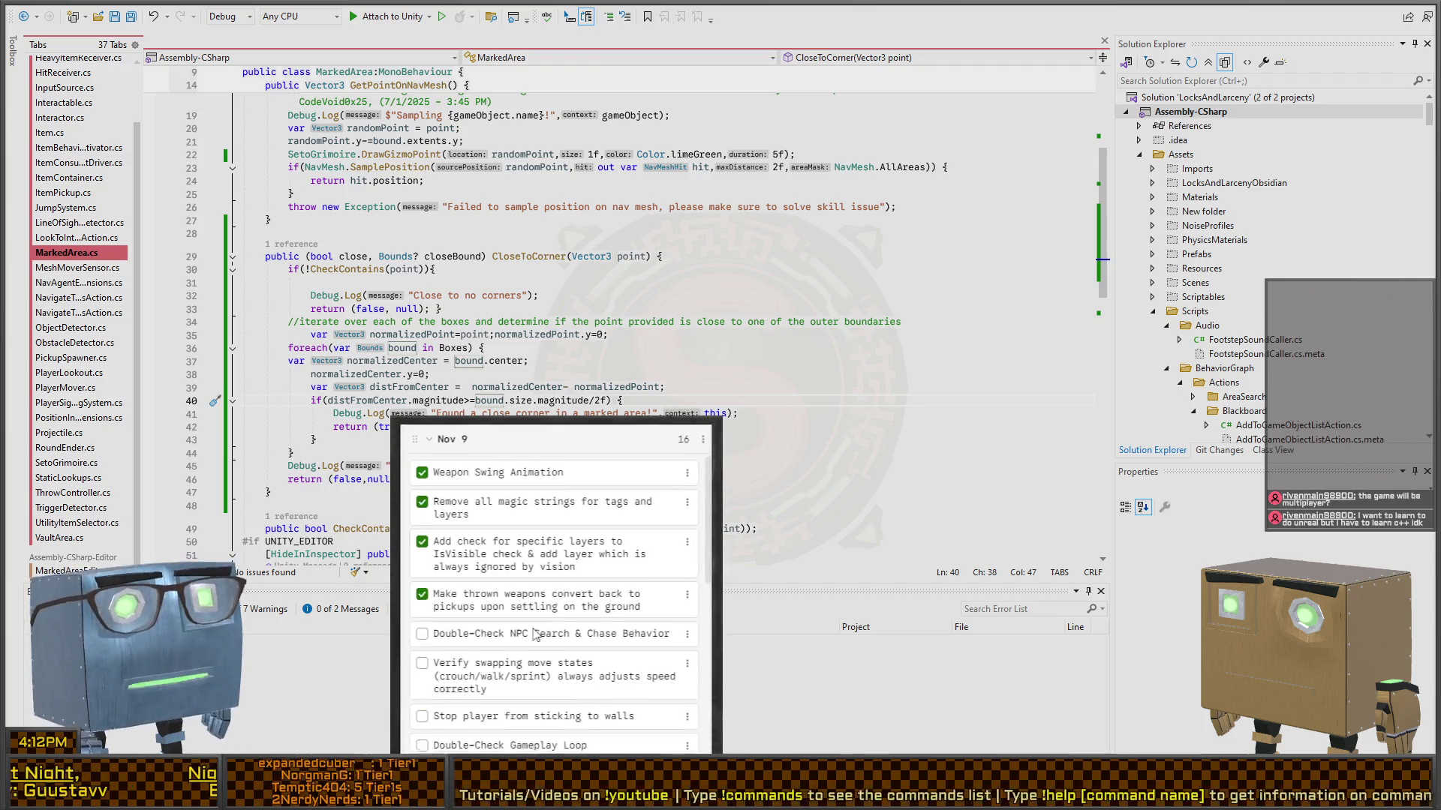
# - Scroll through the Nov 9 checklist beside the CloseToCorner code in Visual Studio
pyautogui.scroll(-3, 537, 604)
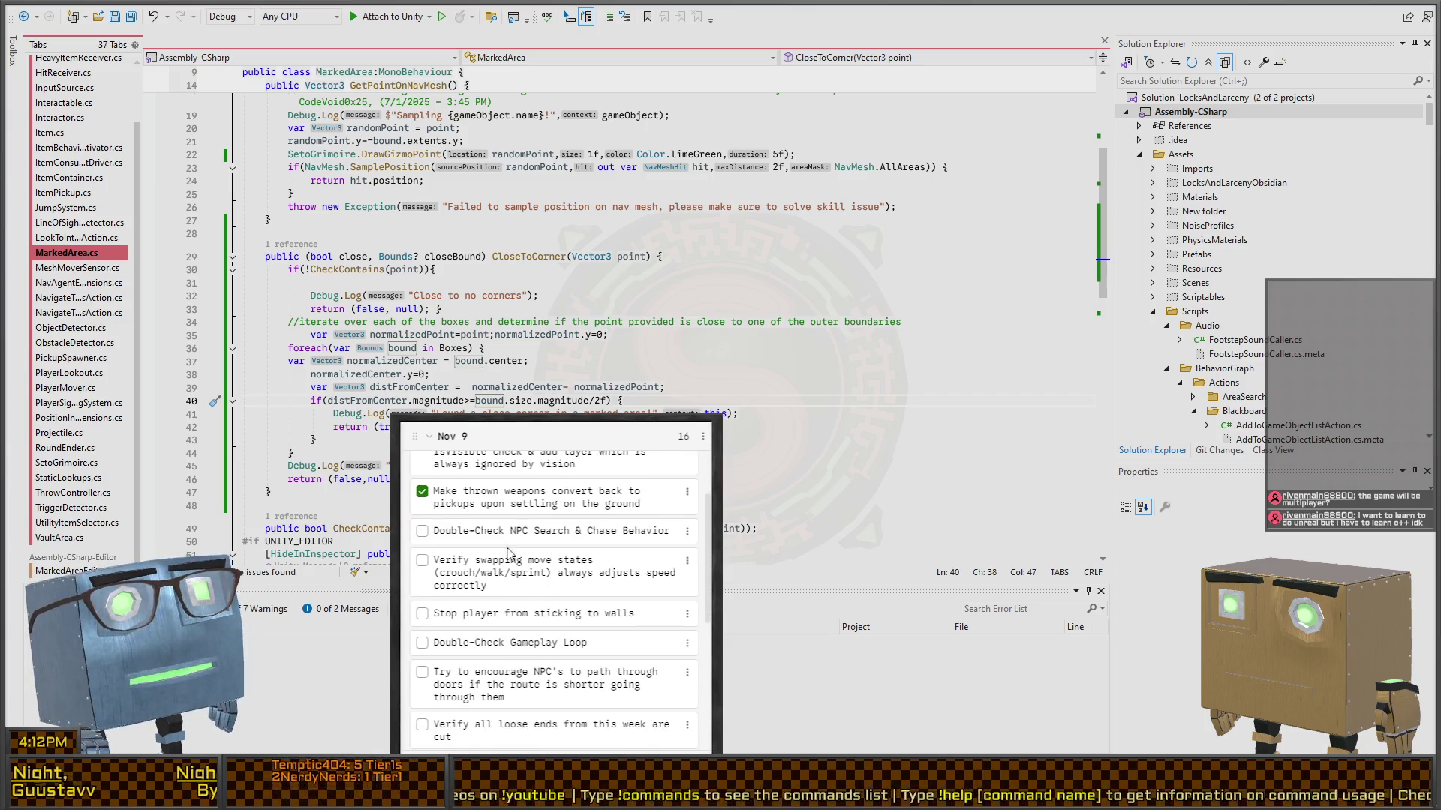
pyautogui.scroll(3, 506, 553)
pyautogui.scroll(-5, 519, 564)
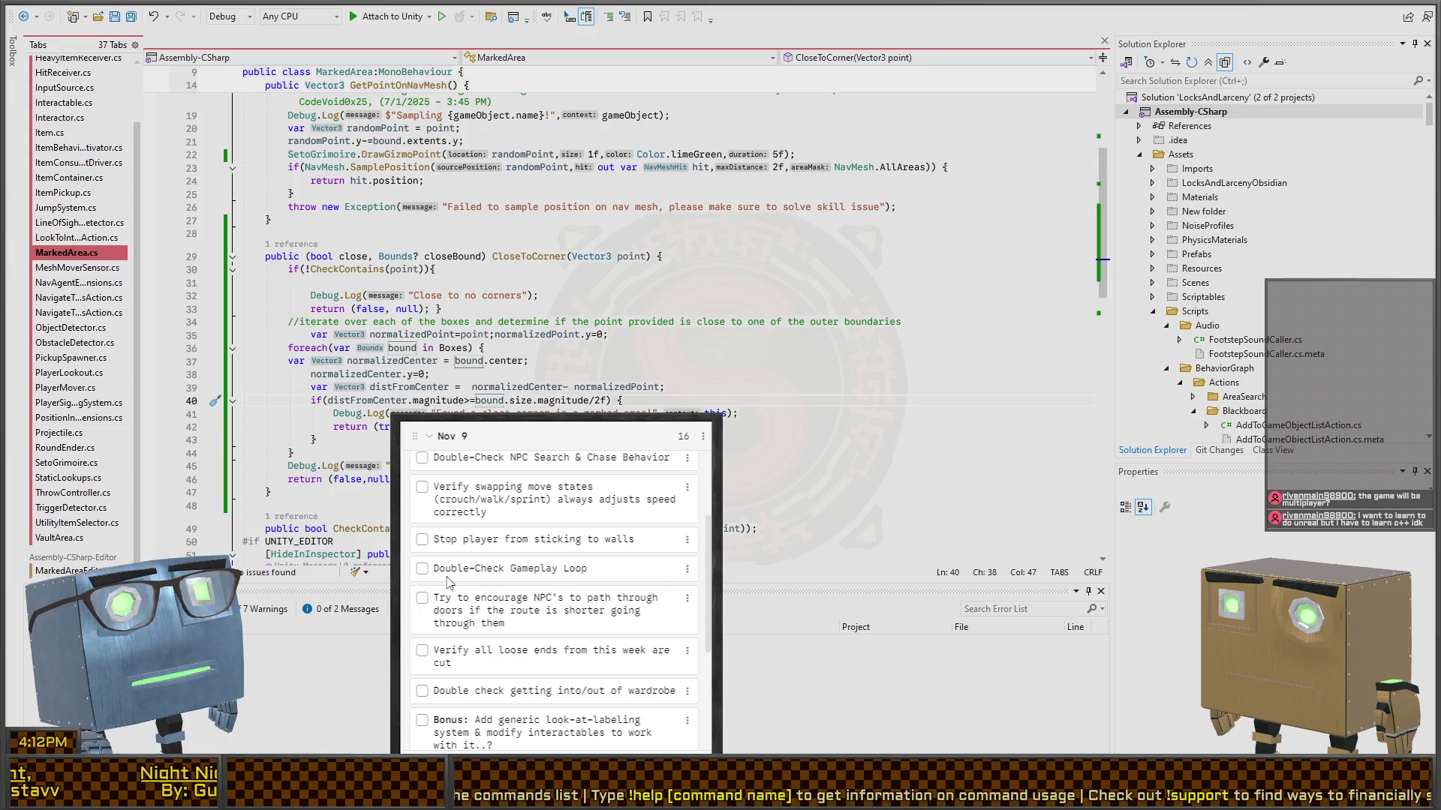
pyautogui.scroll(1, 469, 552)
pyautogui.scroll(-3, 488, 582)
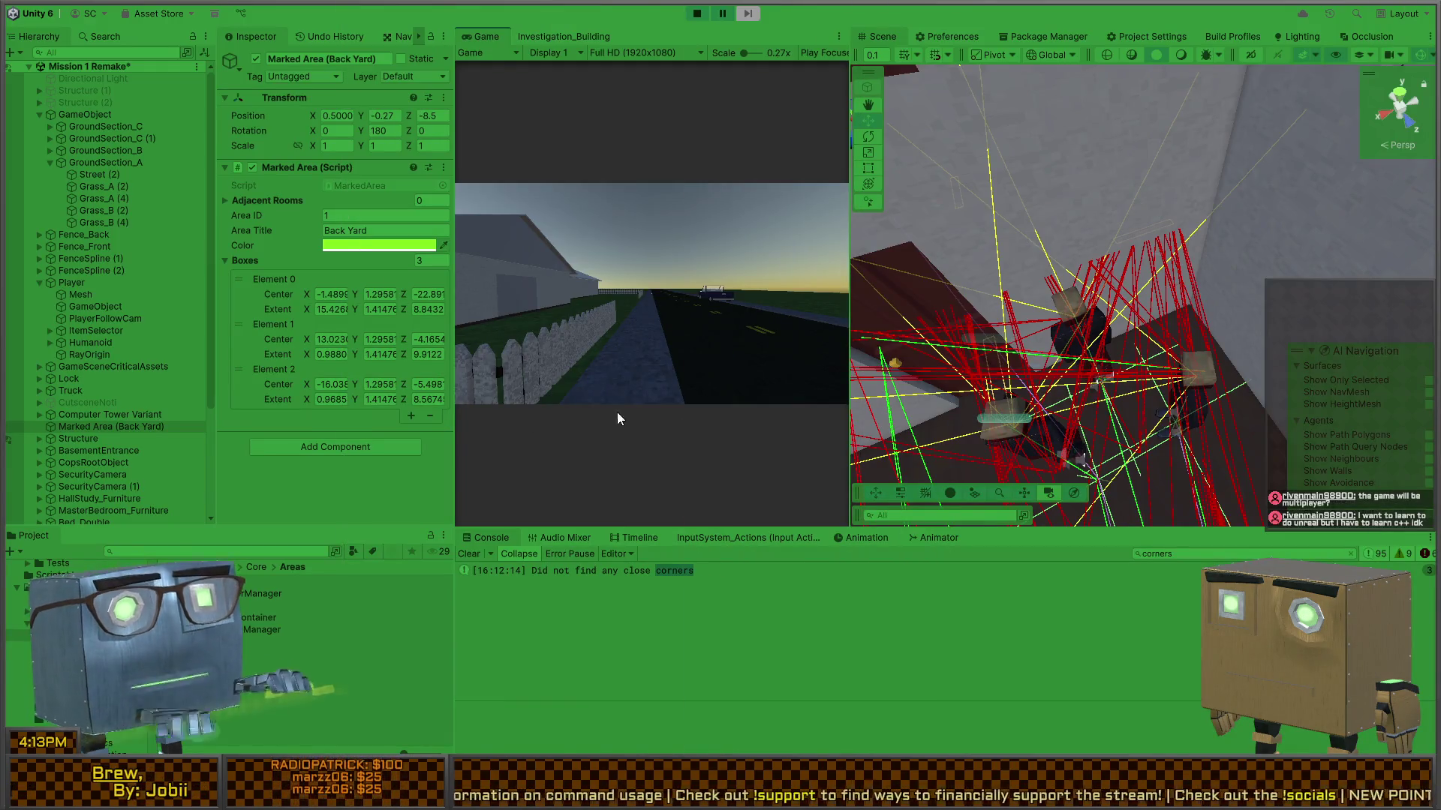
# - Exit Play mode and orbit the Scene camera to view the house from above
pyautogui.hotkey('ctrl', 'p')
pyautogui.moveTo(880, 268)
pyautogui.mouseDown()
pyautogui.moveTo(1106, 300)
pyautogui.moveTo(1103, 258)
pyautogui.moveTo(934, 299)
pyautogui.moveTo(1112, 363)
pyautogui.mouseUp()
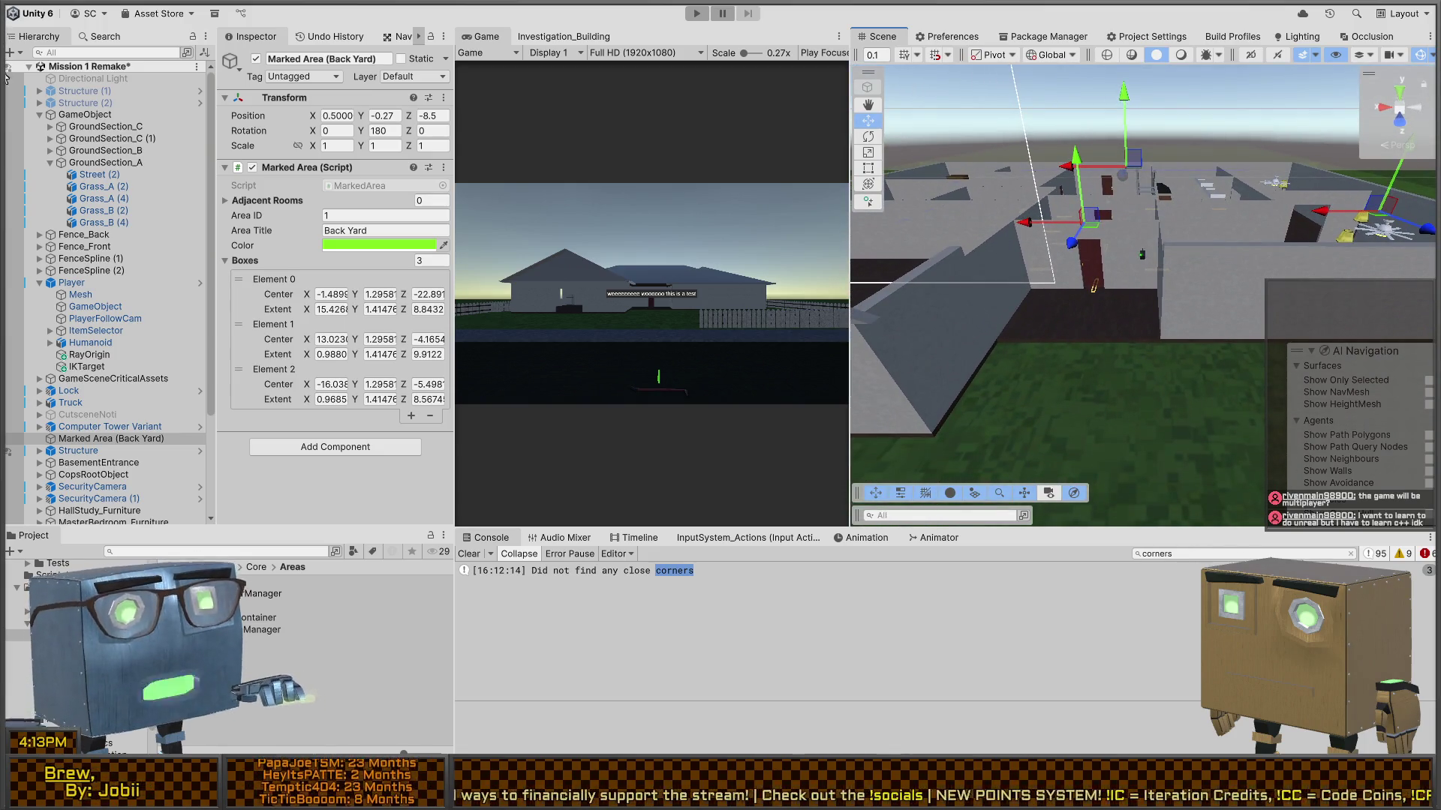